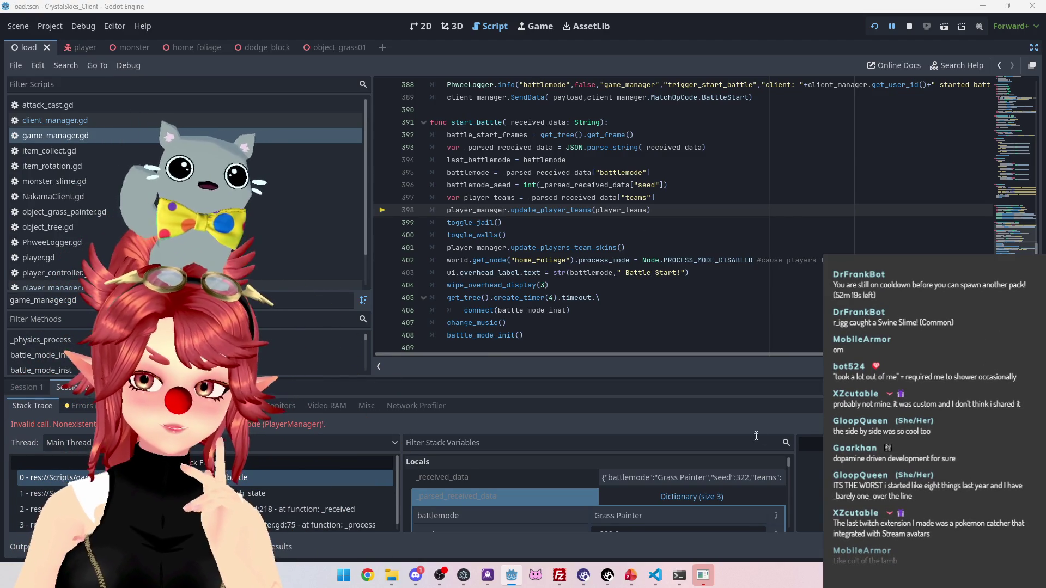
Confirm the received battle data shows an empty "teams":{} entry, then bring up the Nakama server log terminal
{"action": "left_click_drag", "start_coordinate": [760, 477], "coordinate": [799, 524]}
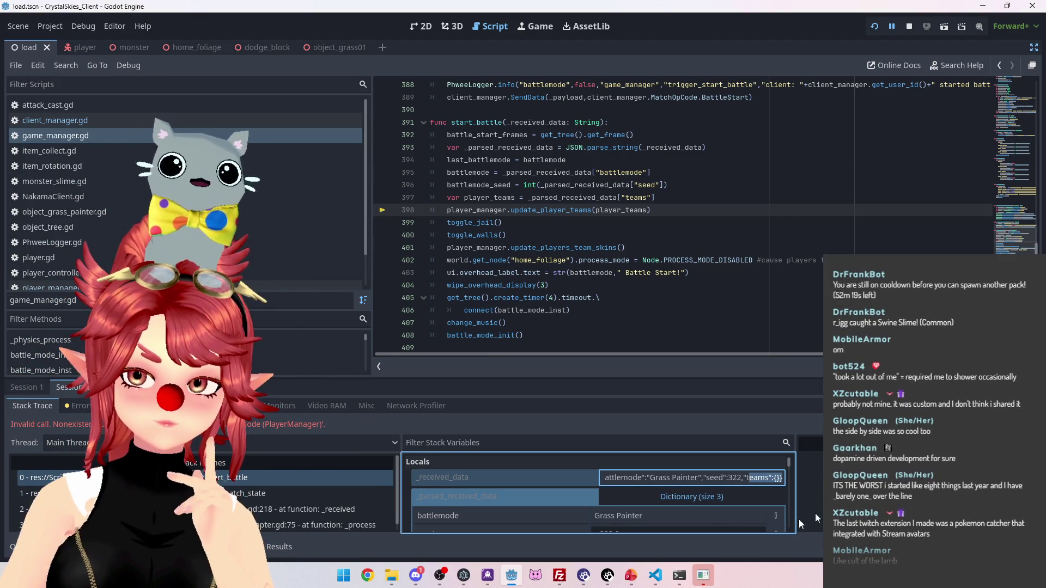
{"action": "mouse_move", "coordinate": [678, 575]}
{"action": "left_click", "coordinate": [730, 518]}
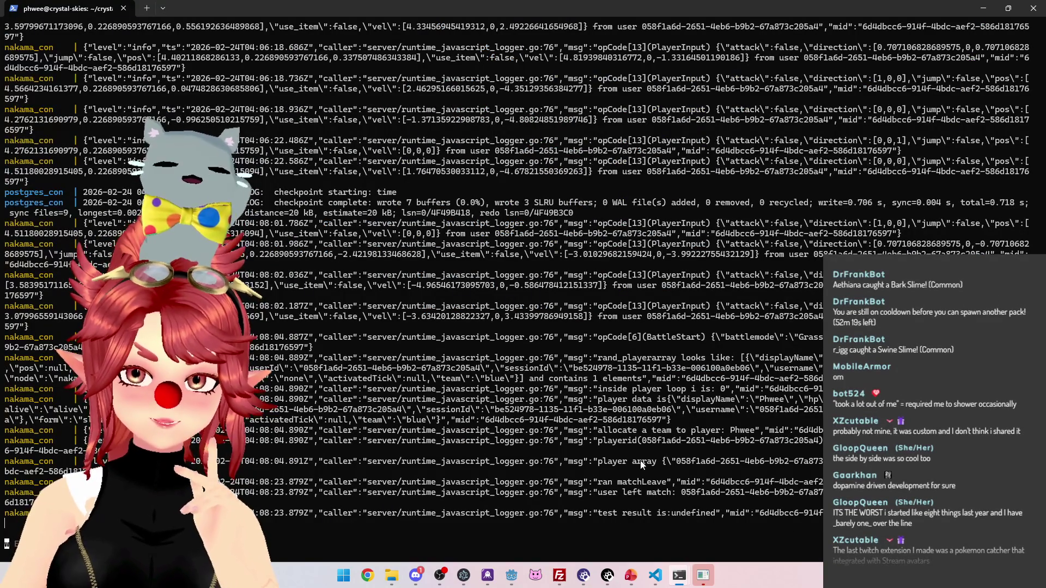
{"action": "mouse_move", "coordinate": [592, 461]}
{"action": "left_mouse_down"}
{"action": "mouse_move", "coordinate": [659, 454]}
{"action": "mouse_move", "coordinate": [714, 463]}
{"action": "mouse_move", "coordinate": [708, 471]}
{"action": "mouse_move", "coordinate": [657, 461]}
{"action": "mouse_move", "coordinate": [820, 461]}
{"action": "left_mouse_up"}
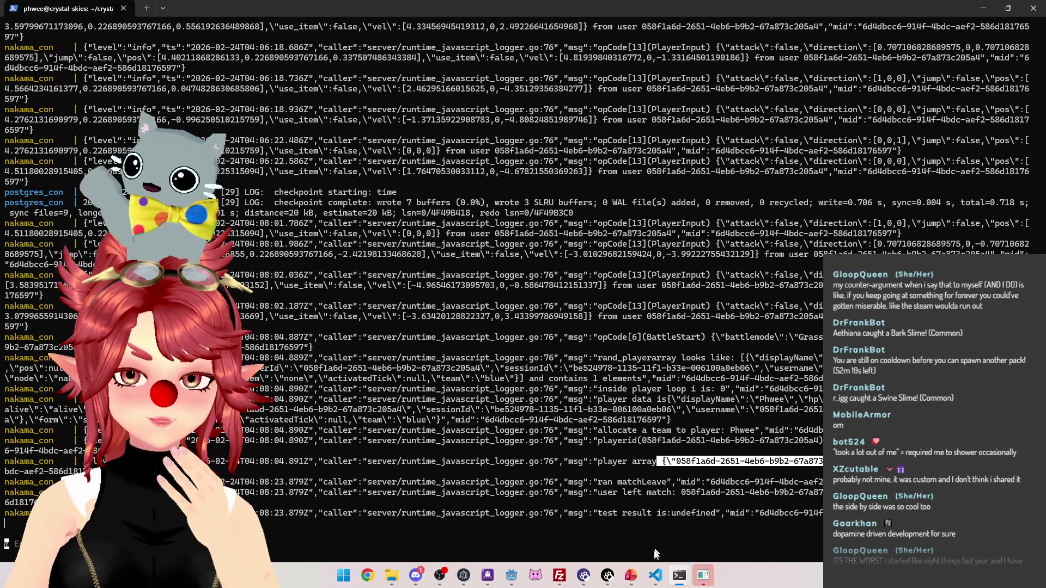
In nk_lobbyhandler.ts, inspect the AllocateTeams definition and the type of the outer _player_teams
{"action": "left_click", "coordinate": [656, 578]}
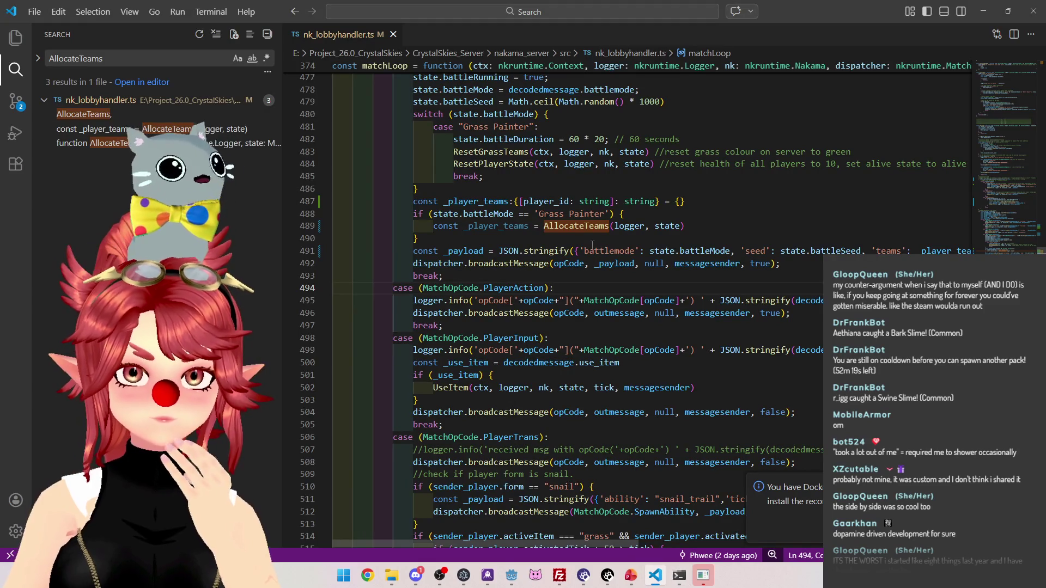
{"action": "left_click", "coordinate": [571, 226], "text": "ctrl"}
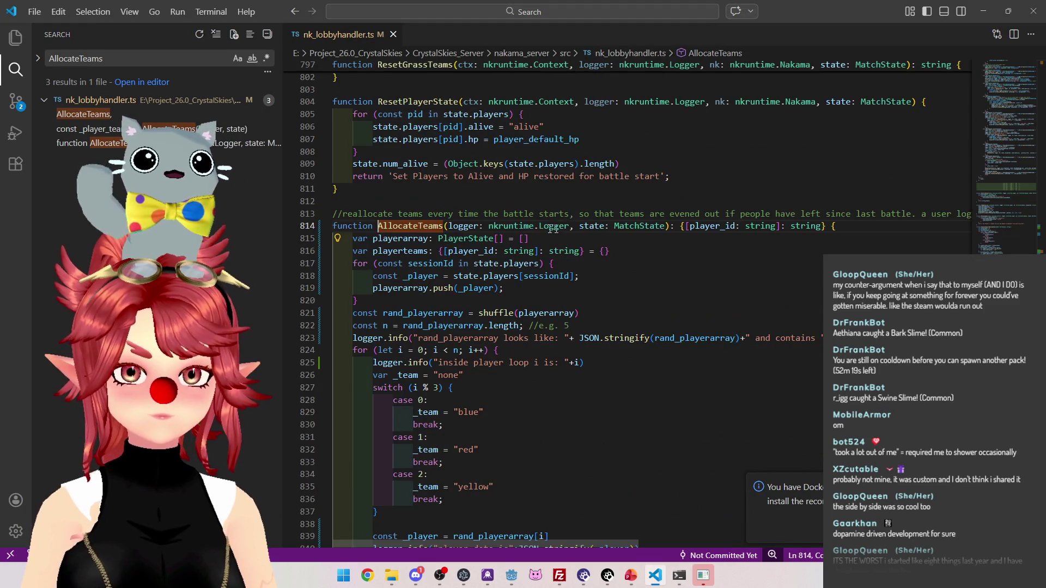
{"action": "left_click", "coordinate": [425, 225], "text": "ctrl"}
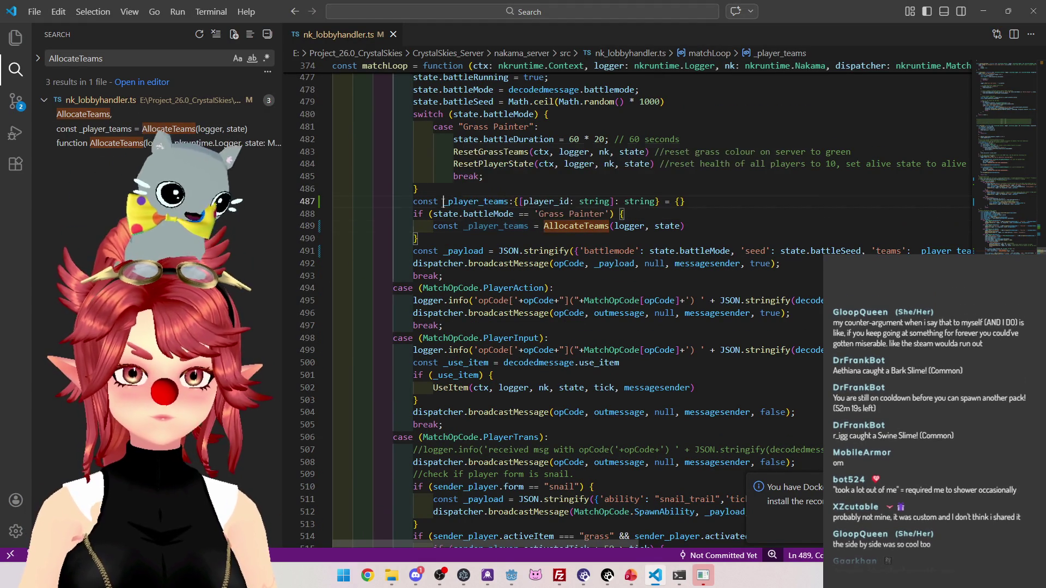
{"action": "left_click", "coordinate": [486, 203]}
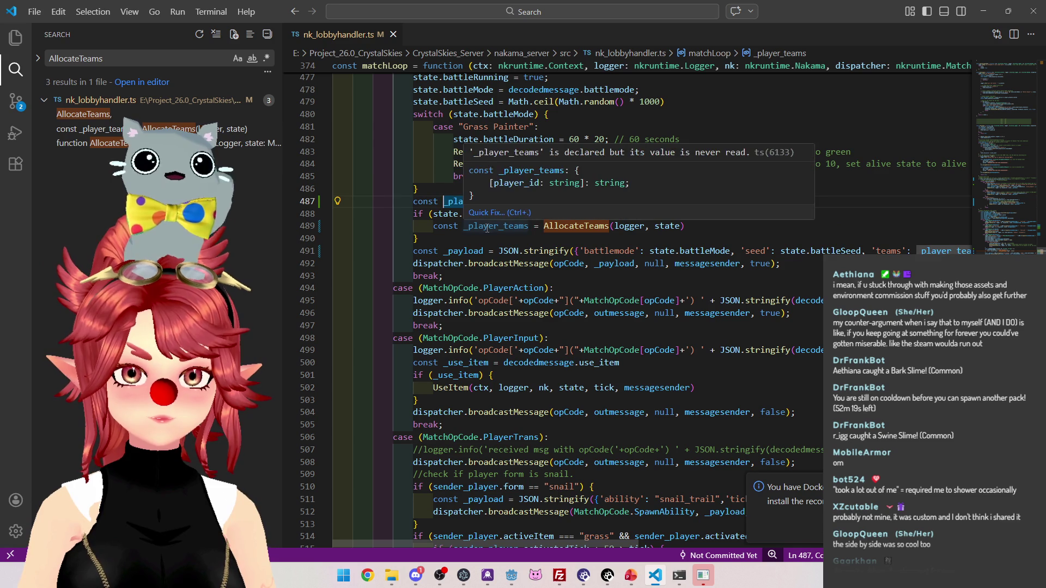
{"action": "left_click", "coordinate": [465, 212]}
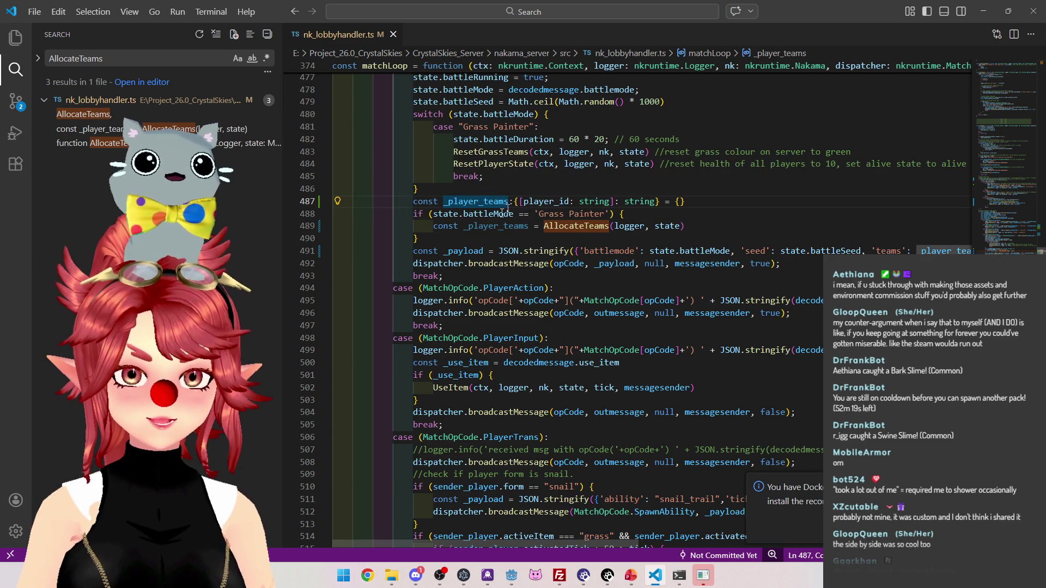
{"action": "left_click", "coordinate": [465, 227]}
Remove the inner 'const' on line 489 so AllocateTeams' result goes to _player_teams
{"action": "left_click", "coordinate": [449, 202]}
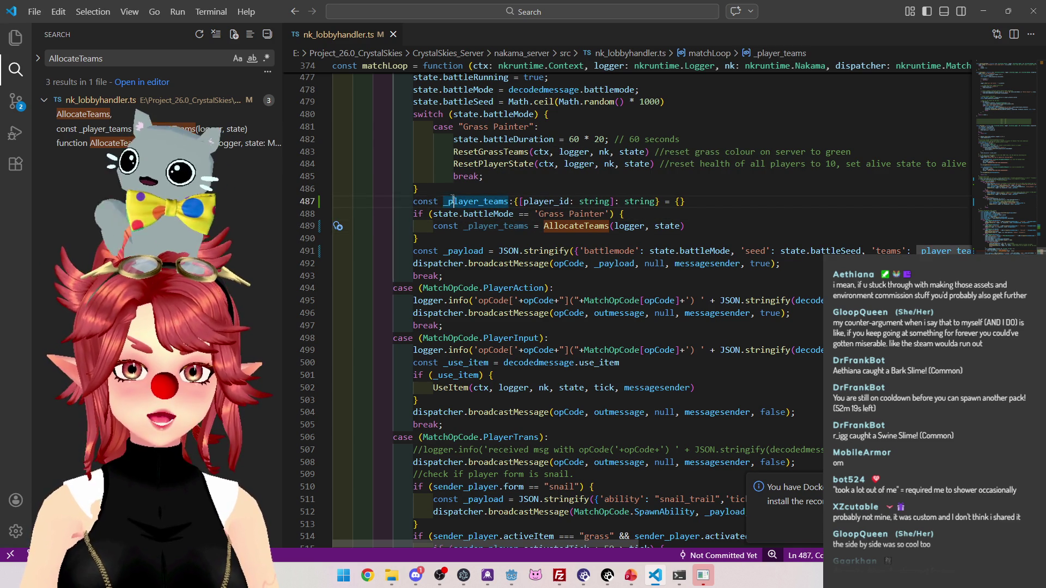
{"action": "left_click", "coordinate": [420, 202]}
{"action": "left_click", "coordinate": [456, 226]}
{"action": "double_click", "coordinate": [434, 225]}
{"action": "key", "text": "Delete"}
{"action": "key", "text": "Delete"}
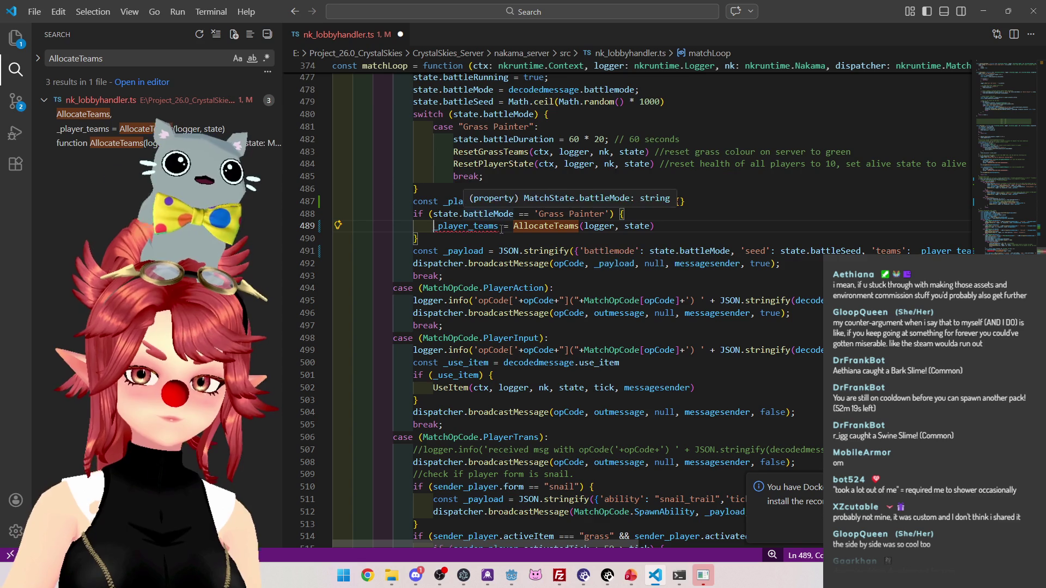
{"action": "key", "text": "End"}
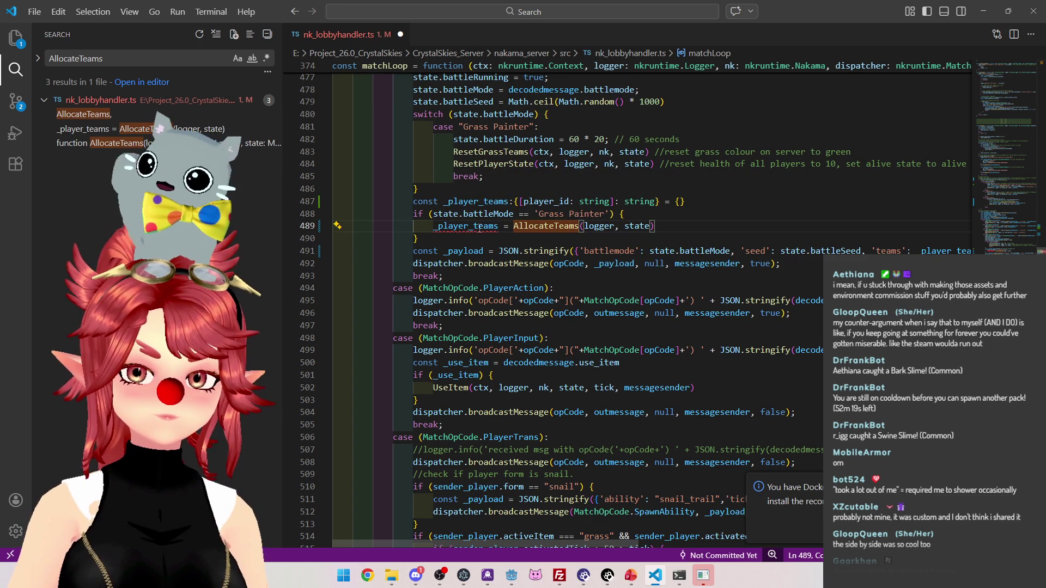
{"action": "mouse_move", "coordinate": [479, 229]}
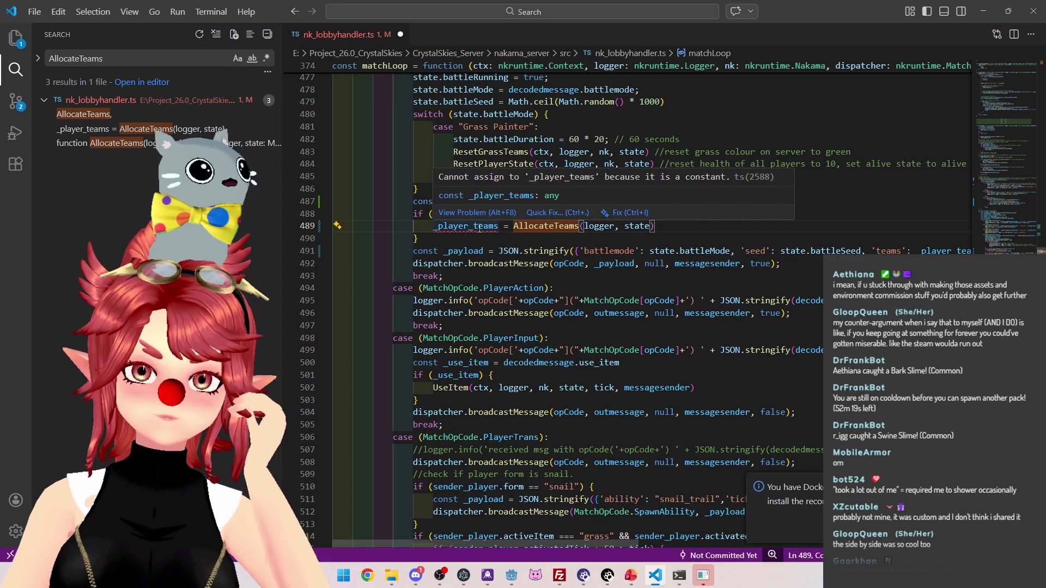
Change 'const' to 'var' in the _player_teams declaration on line 487 and save
{"action": "left_click", "coordinate": [439, 202]}
{"action": "double_click", "coordinate": [439, 203]}
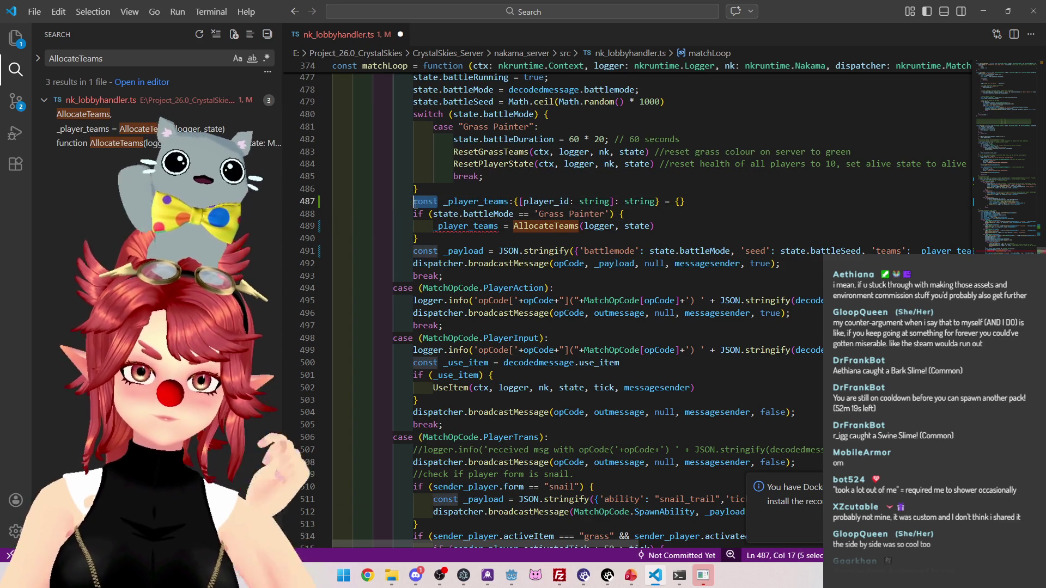
{"action": "type", "text": "var"}
{"action": "left_click", "coordinate": [662, 226]}
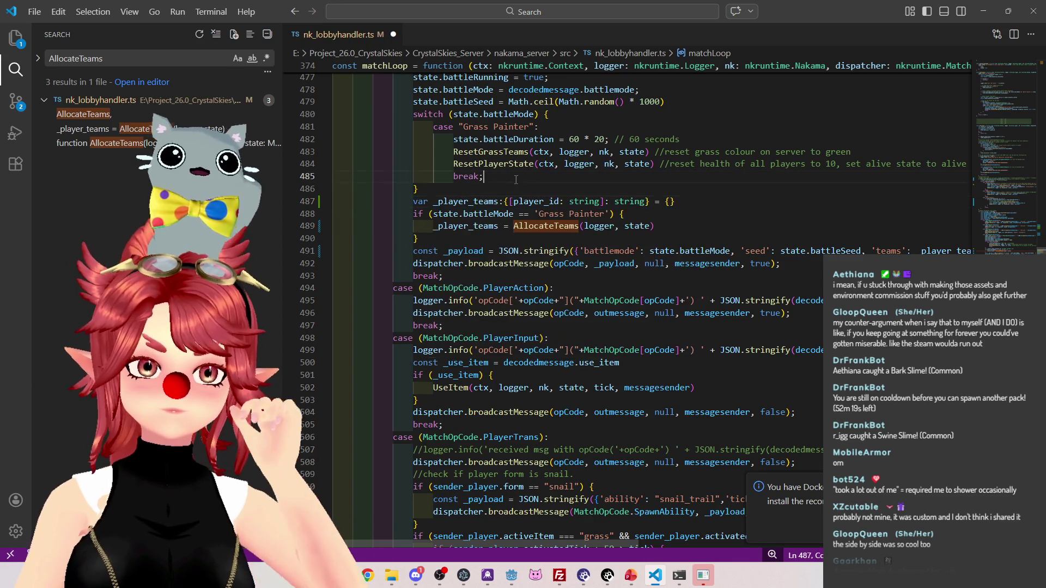
{"action": "key", "text": "ctrl+s"}
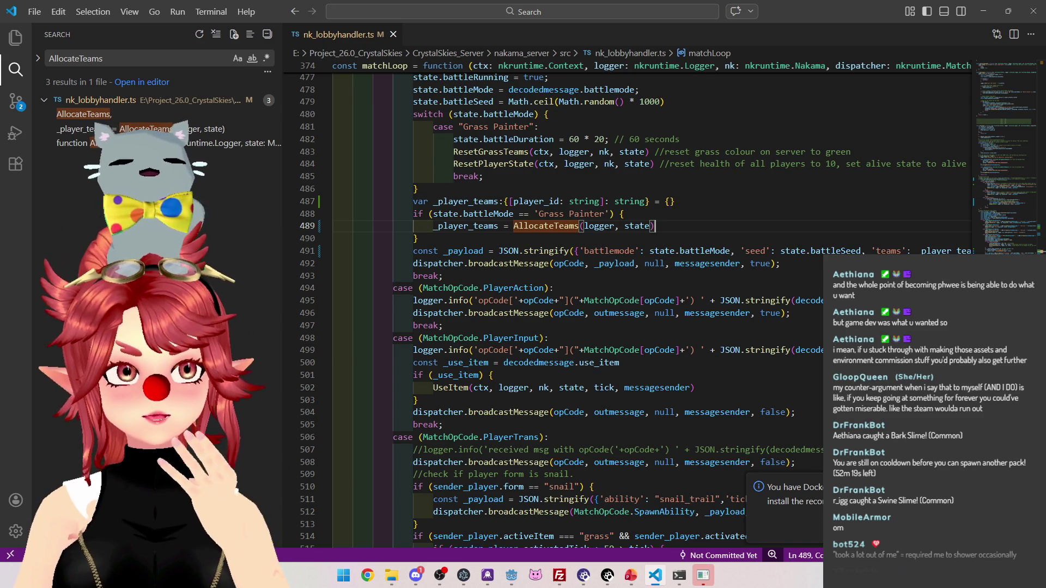
{"action": "key", "text": "alt+Tab"}
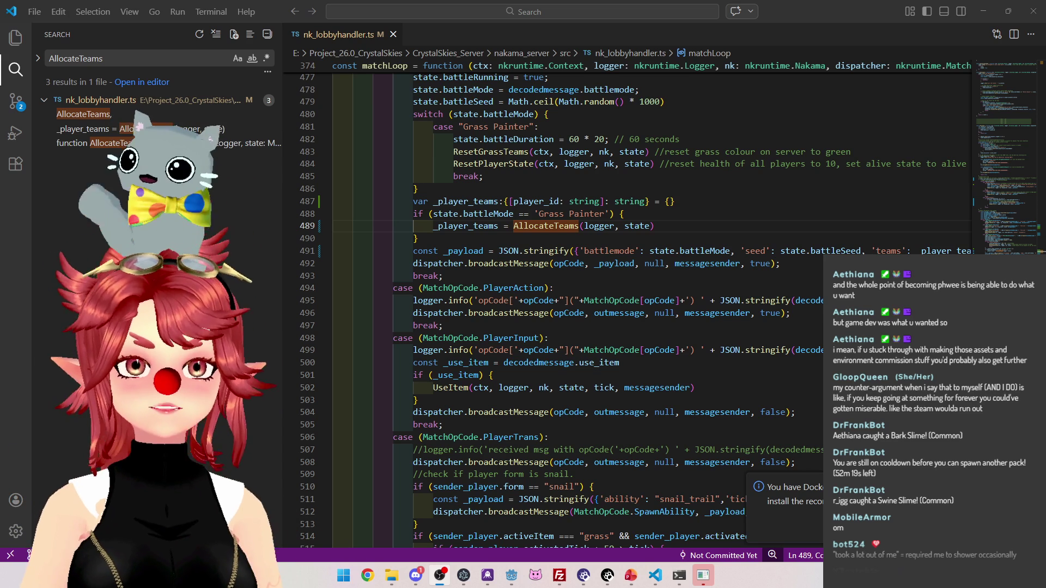
Review the Grass Painter condition and AllocateTeams assignment on lines 487–489
{"action": "left_click", "coordinate": [685, 224]}
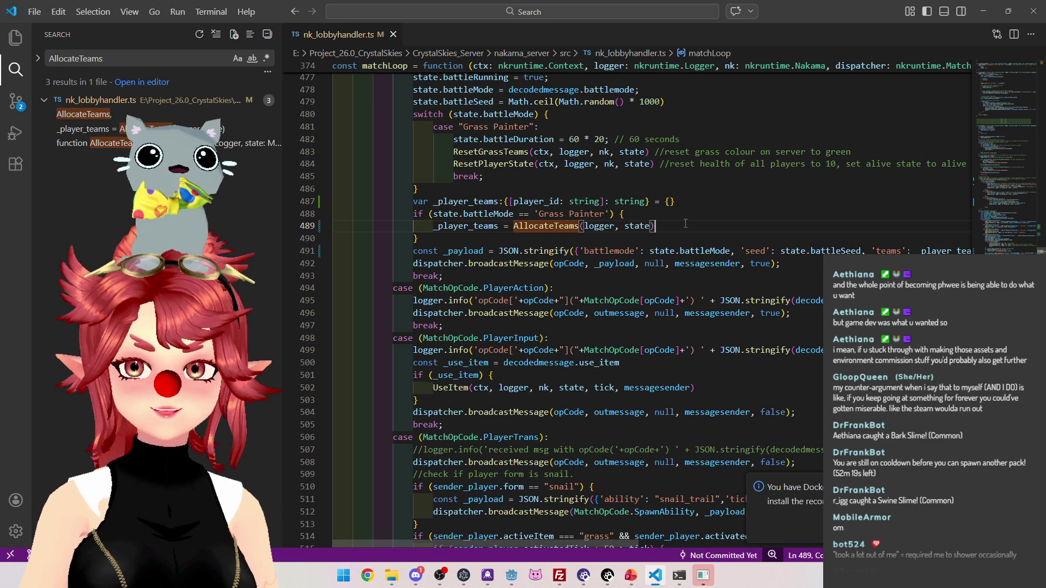
{"action": "left_click", "coordinate": [659, 212]}
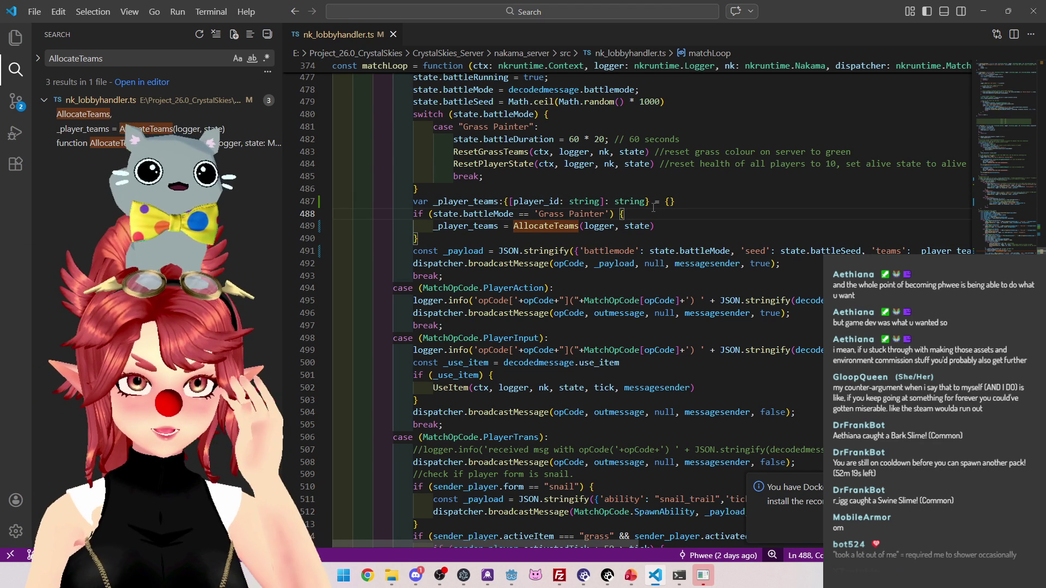
{"action": "left_click", "coordinate": [660, 225]}
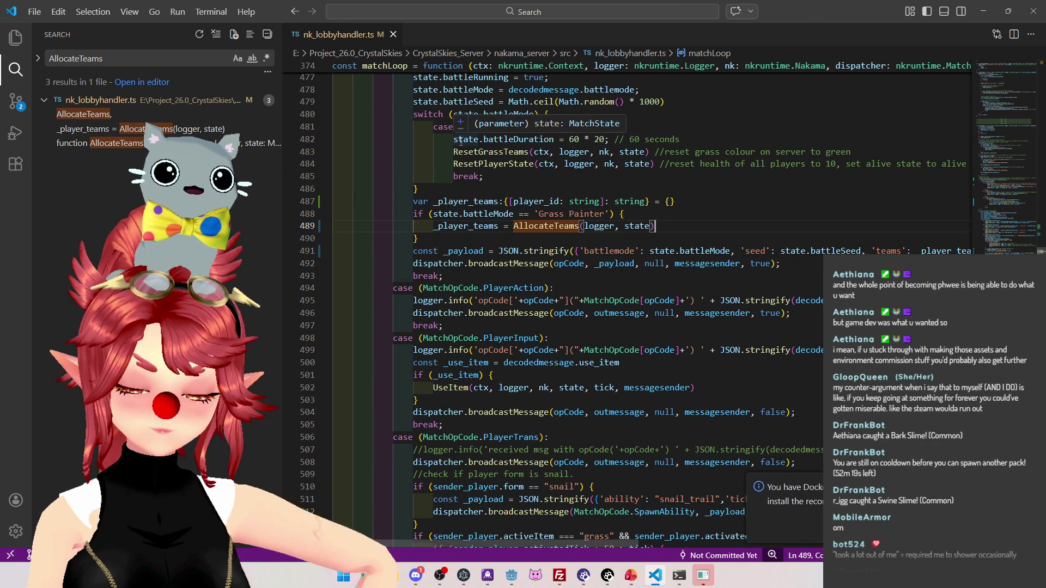
{"action": "mouse_move", "coordinate": [458, 163]}
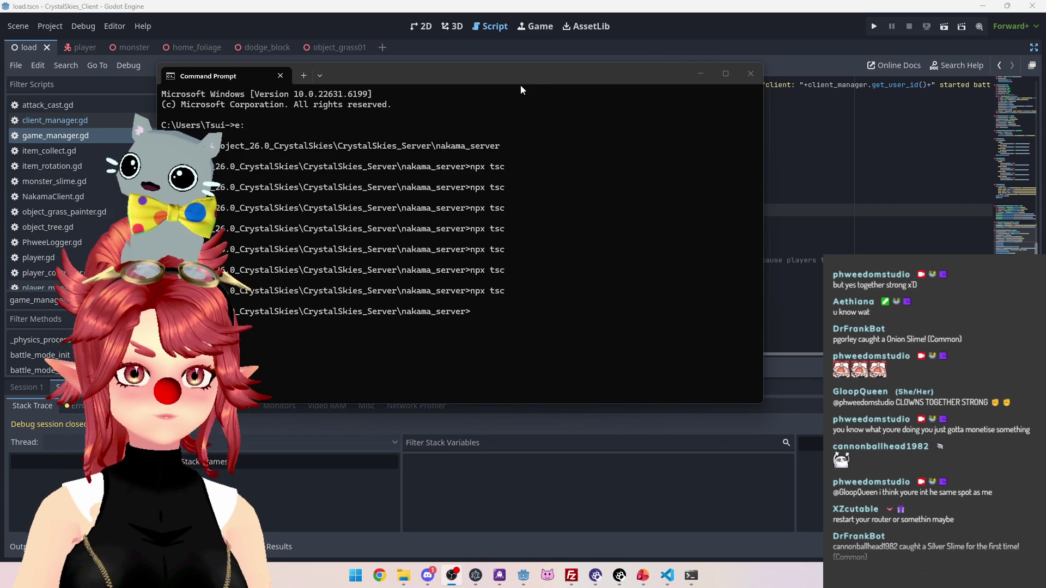
Reposition the Command Prompt window aside and return to the Godot script editor
{"action": "left_click_drag", "start_coordinate": [526, 74], "coordinate": [586, 77]}
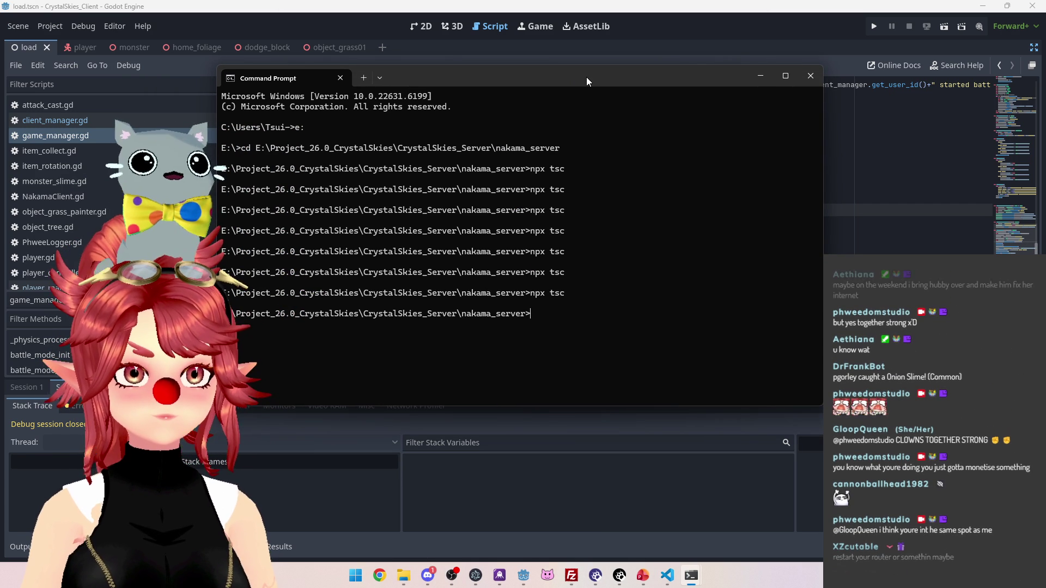
{"action": "key", "text": "alt+Tab"}
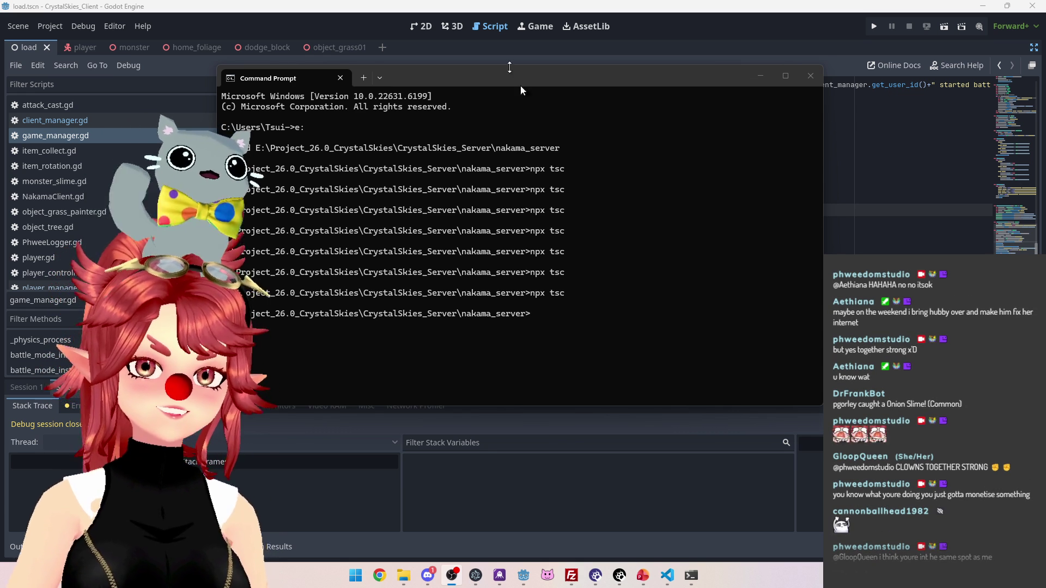
{"action": "left_click", "coordinate": [588, 77]}
{"action": "left_click_drag", "start_coordinate": [588, 76], "coordinate": [589, 78]}
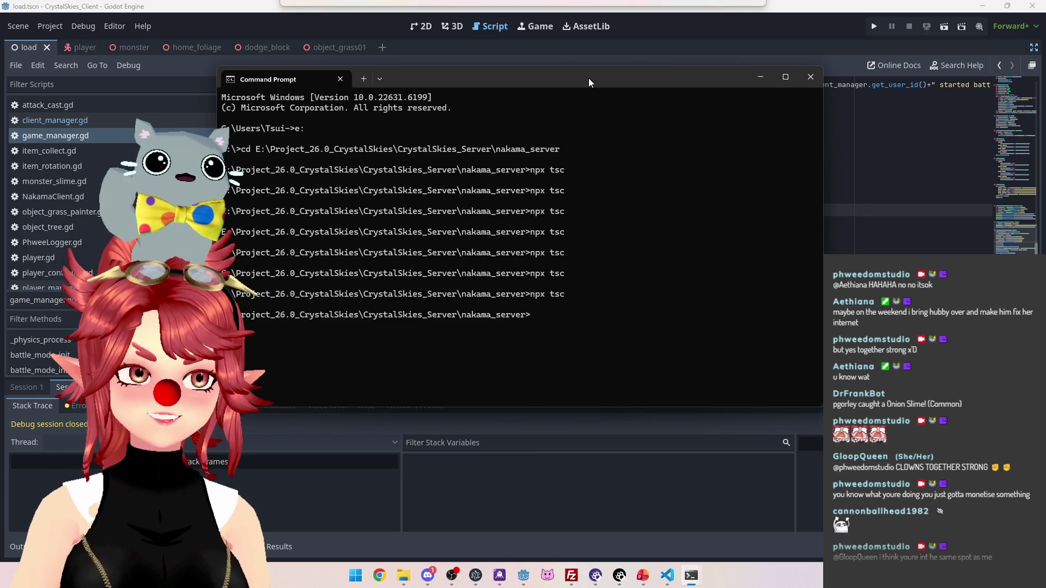
{"action": "left_click_drag", "start_coordinate": [589, 77], "coordinate": [570, 116]}
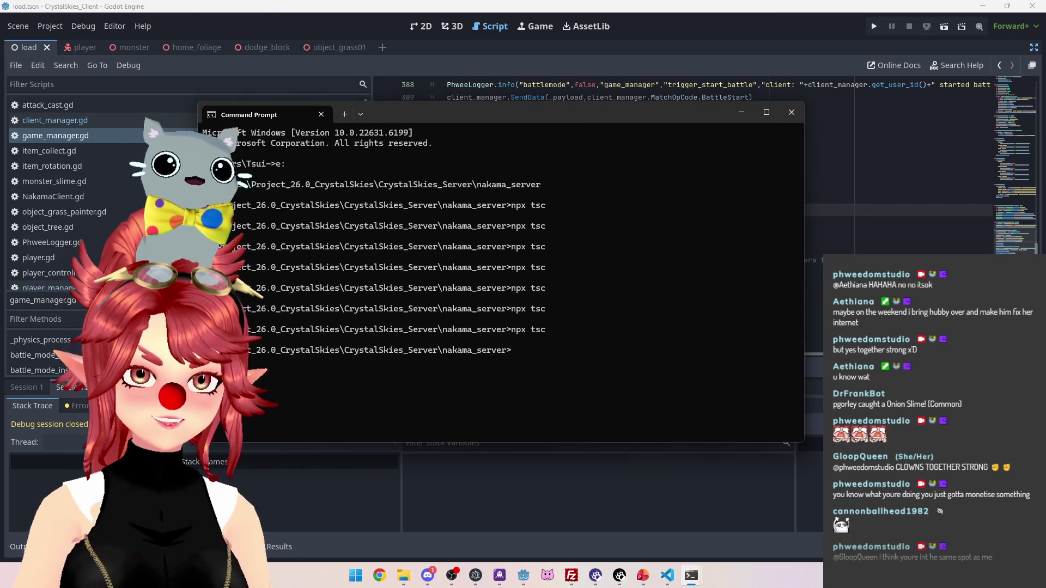
{"action": "key", "text": "alt+Tab"}
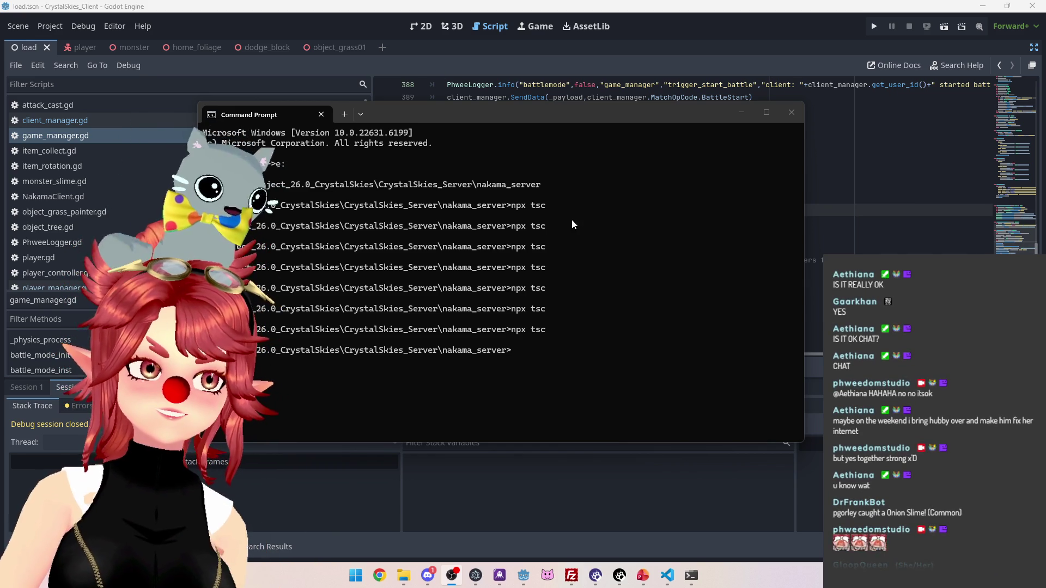
{"action": "mouse_move", "coordinate": [533, 112]}
{"action": "left_mouse_down"}
{"action": "mouse_move", "coordinate": [563, 105]}
{"action": "mouse_move", "coordinate": [548, 109]}
{"action": "left_mouse_up"}
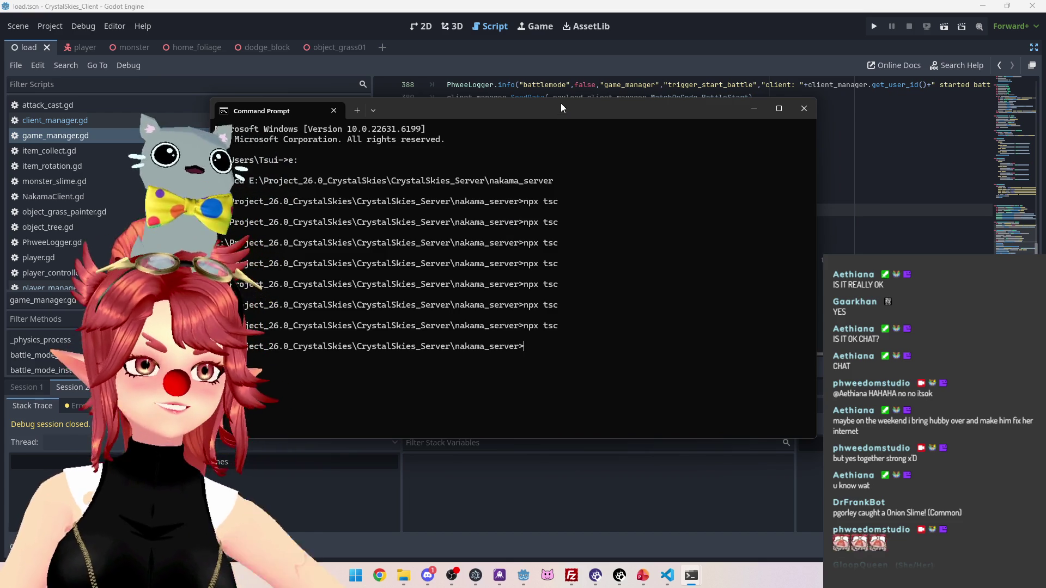
{"action": "left_click_drag", "start_coordinate": [581, 113], "coordinate": [595, 100]}
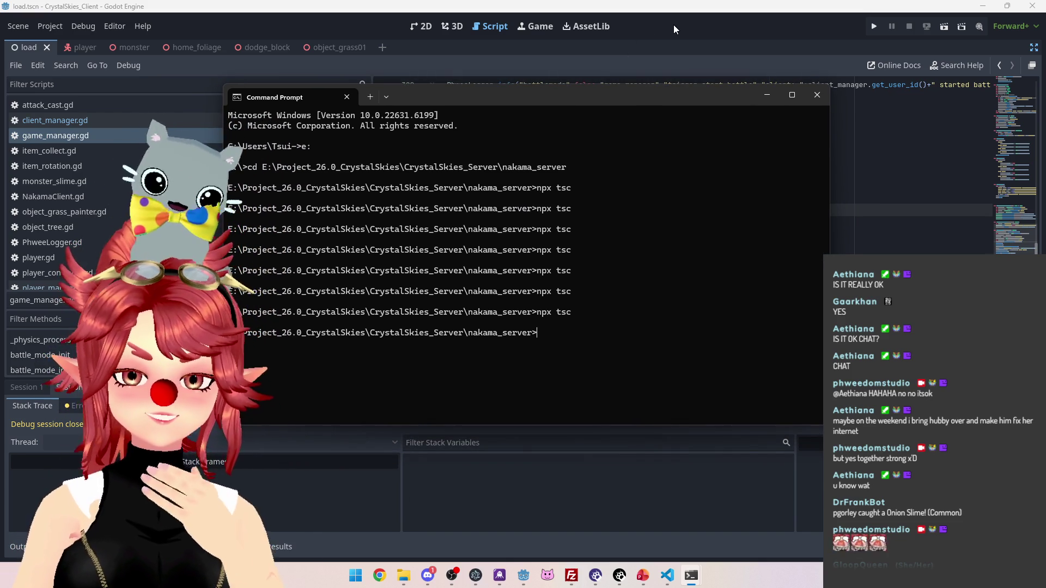
{"action": "left_click", "coordinate": [673, 25]}
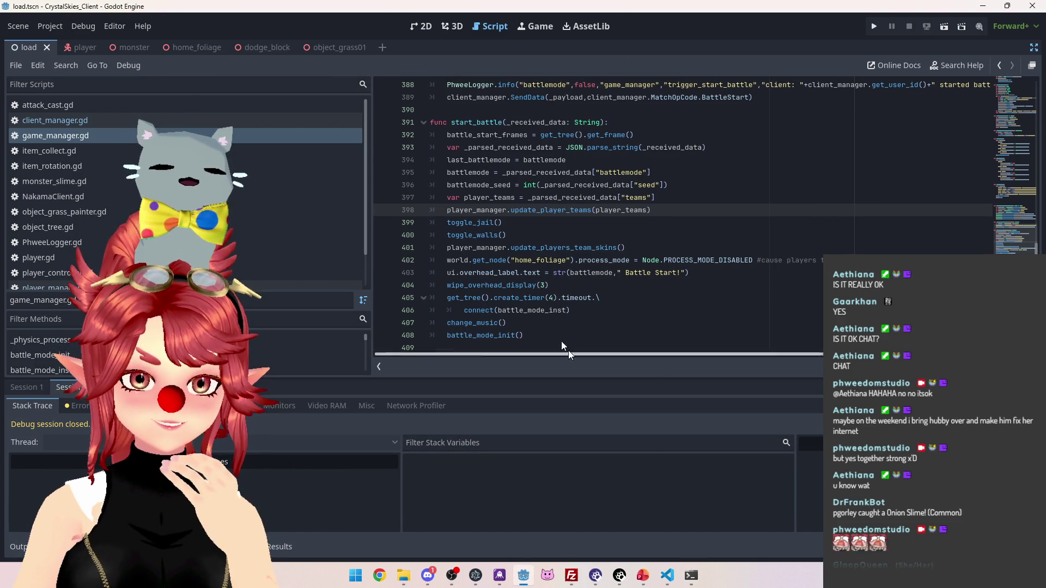
Run the client, enter a display name, create lobby 'asdd', and start a Grass Painter battle
{"action": "left_click", "coordinate": [874, 25]}
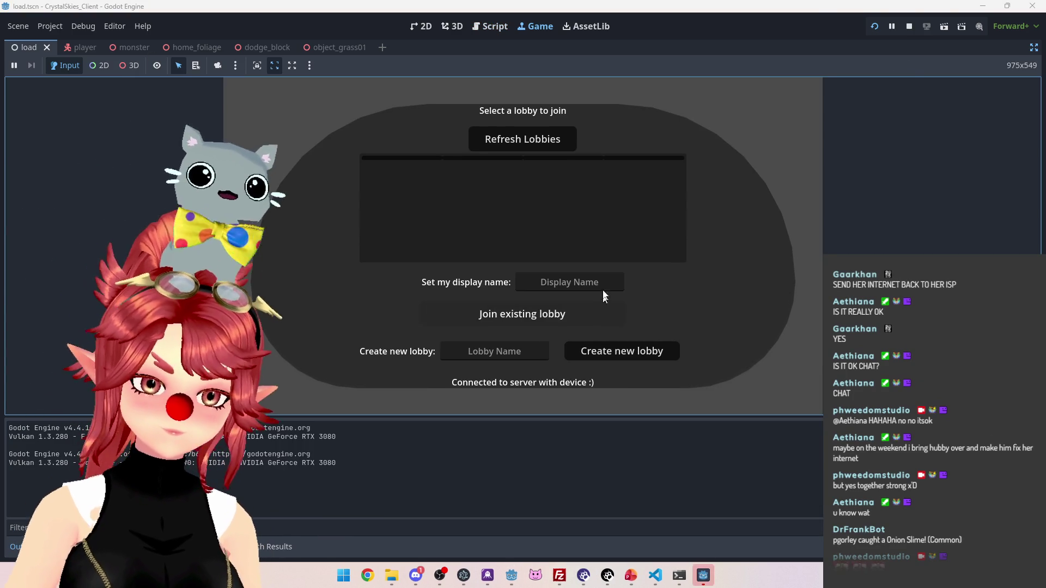
{"action": "left_click", "coordinate": [603, 287]}
{"action": "type", "text": "Phwee"}
{"action": "key", "text": "Tab"}
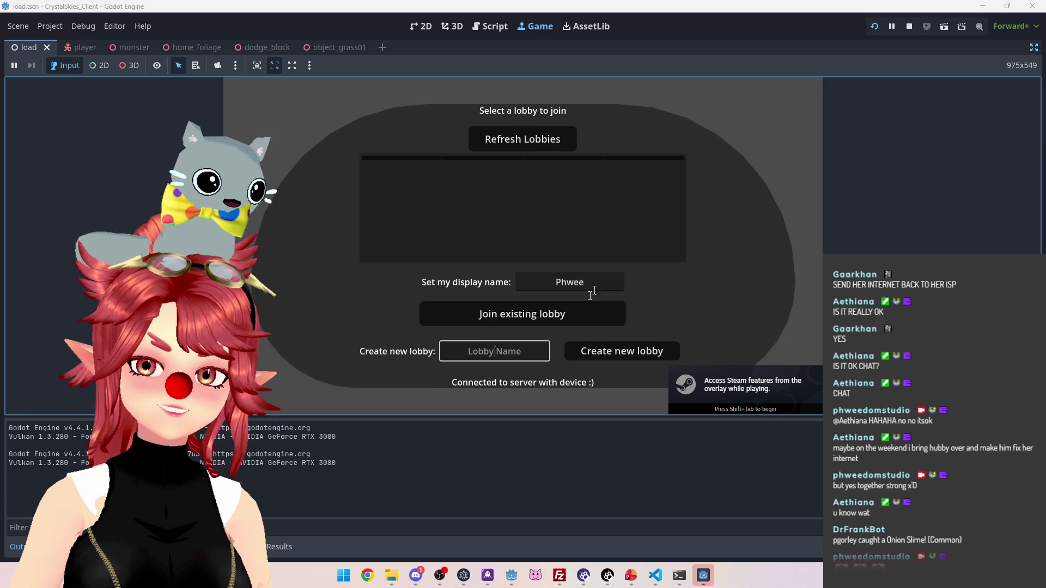
{"action": "type", "text": "asdd"}
{"action": "left_click", "coordinate": [610, 352]}
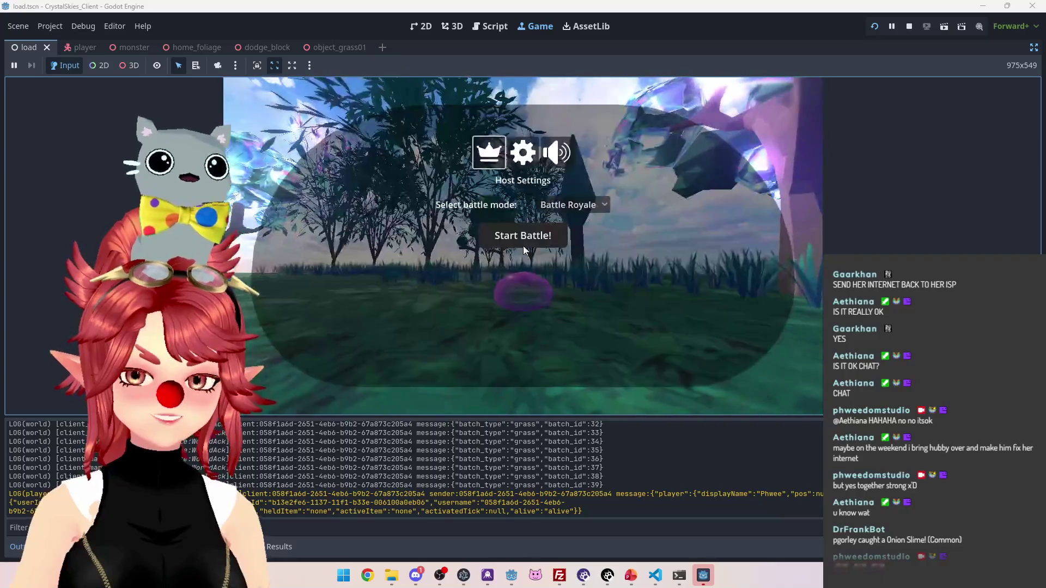
{"action": "left_click", "coordinate": [572, 205]}
{"action": "left_click", "coordinate": [595, 260]}
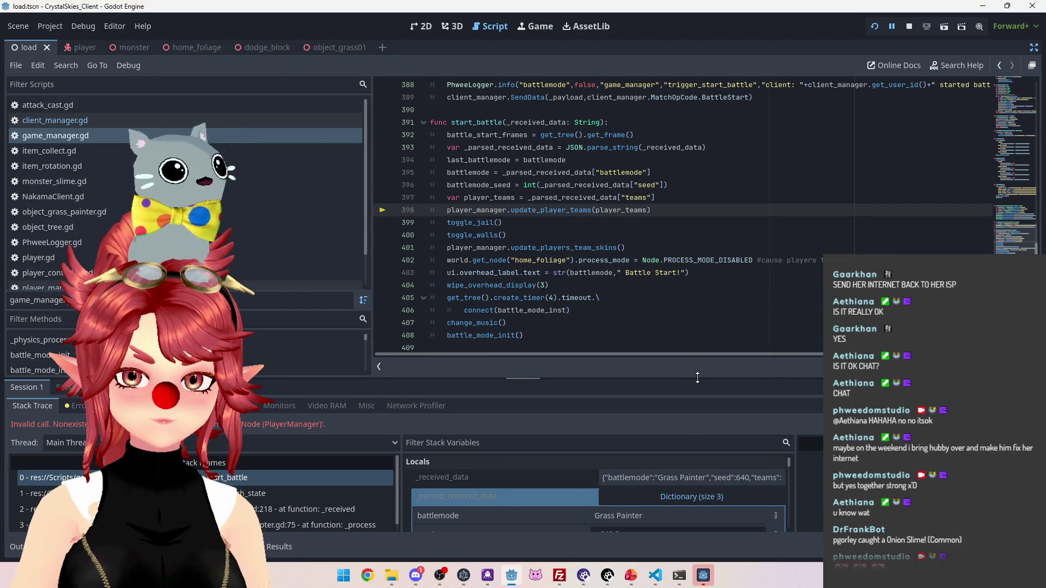
Verify the teams dictionary in _received_data is empty, then stop the running game
{"action": "left_click_drag", "start_coordinate": [695, 377], "coordinate": [681, 213]}
{"action": "left_click", "coordinate": [644, 390]}
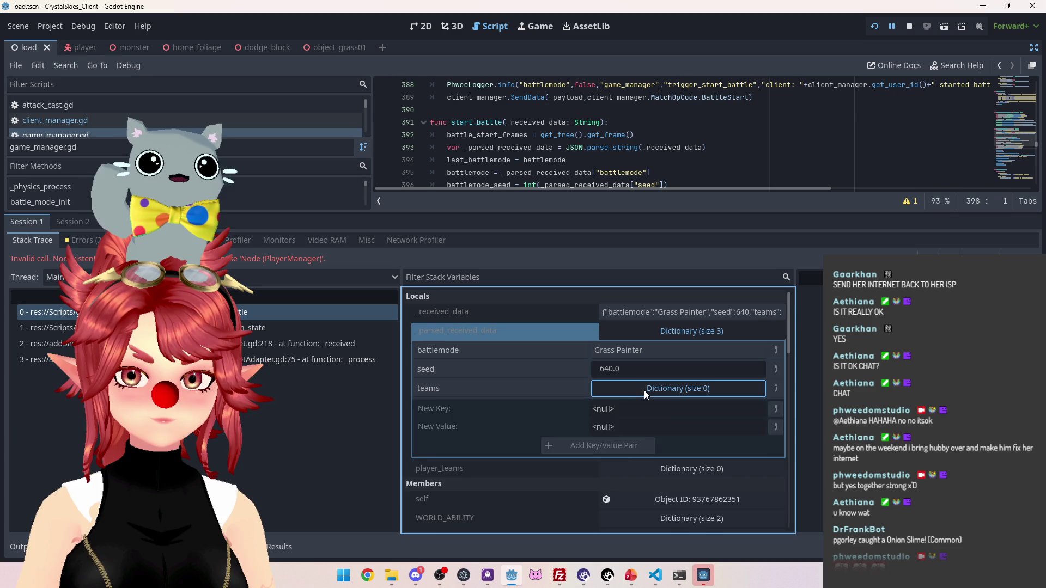
{"action": "left_click", "coordinate": [644, 390]}
{"action": "left_click_drag", "start_coordinate": [714, 312], "coordinate": [782, 312]}
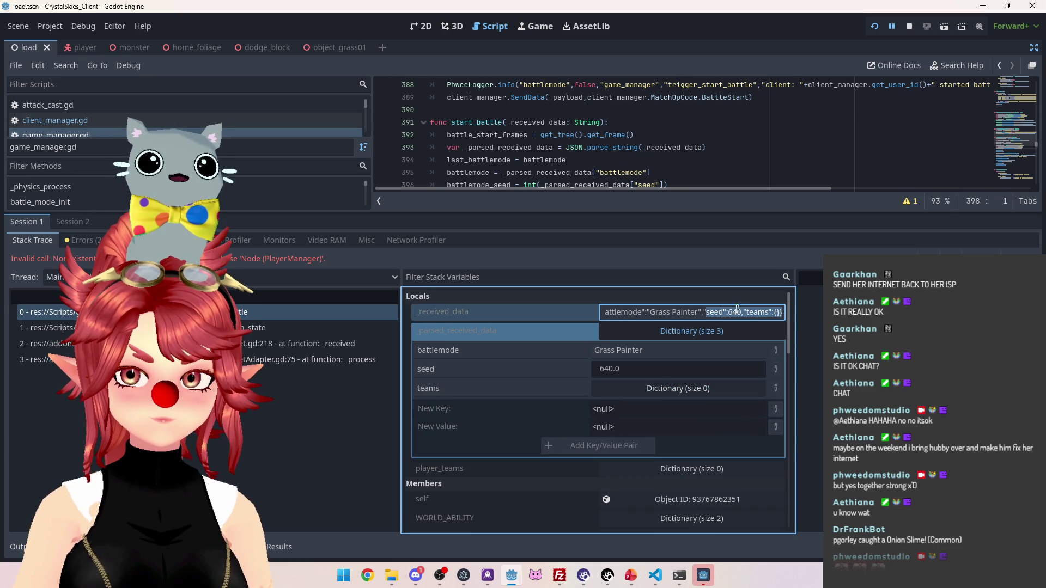
{"action": "left_click_drag", "start_coordinate": [613, 214], "coordinate": [637, 322]}
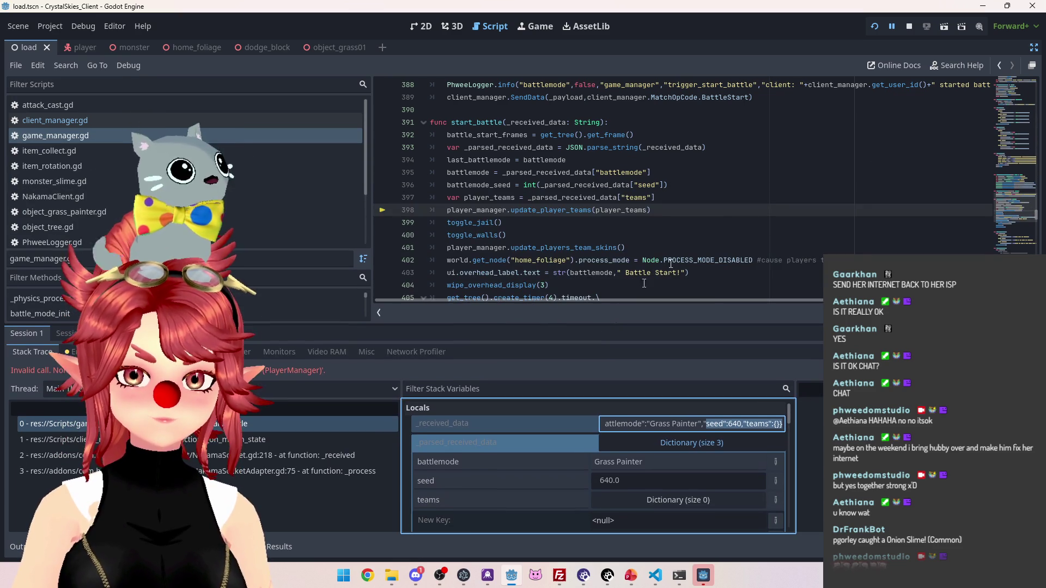
{"action": "left_click", "coordinate": [907, 29]}
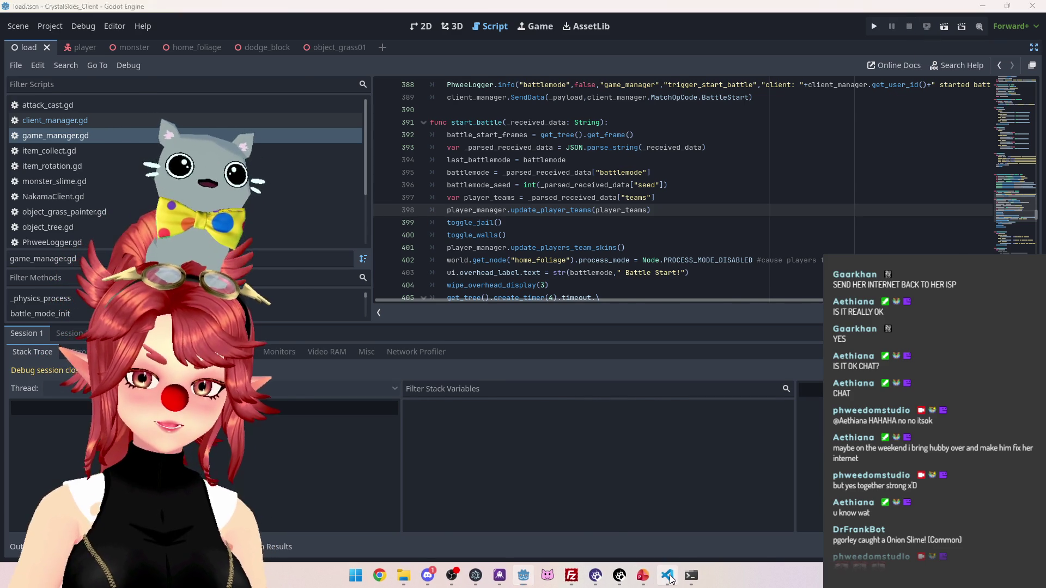
{"action": "left_click", "coordinate": [669, 576]}
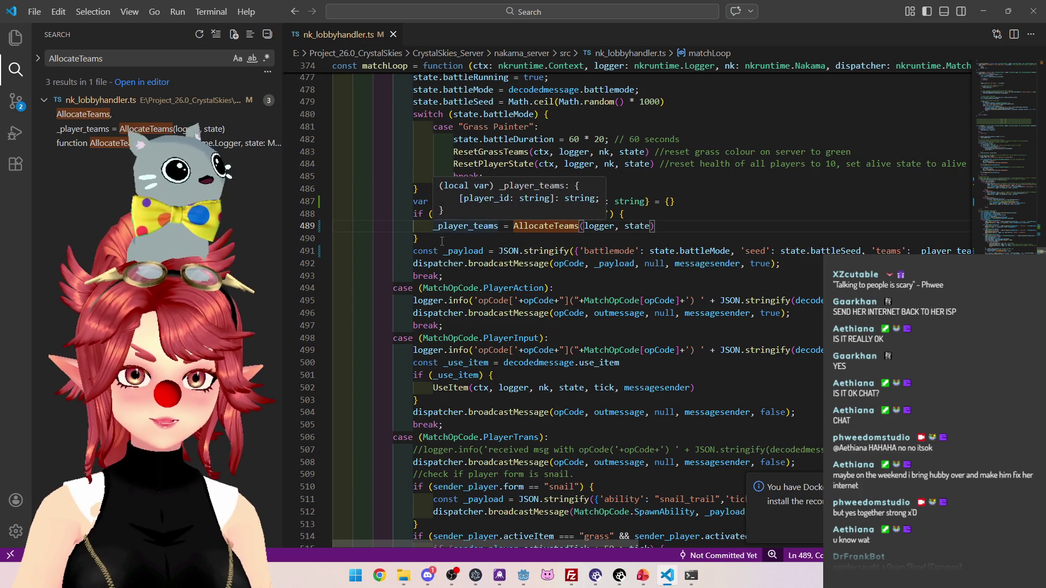
Insert a blank line 491 after the team allocation and grab AllocateTeams' 'player array' logger.info line
{"action": "left_click", "coordinate": [413, 251]}
{"action": "key", "text": "Return"}
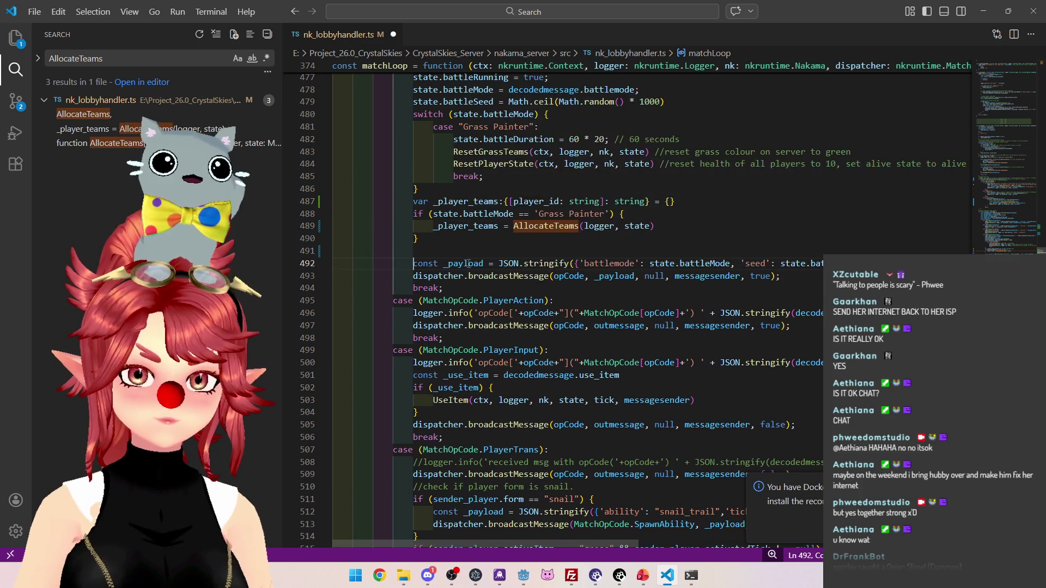
{"action": "left_click", "coordinate": [517, 226], "text": "ctrl"}
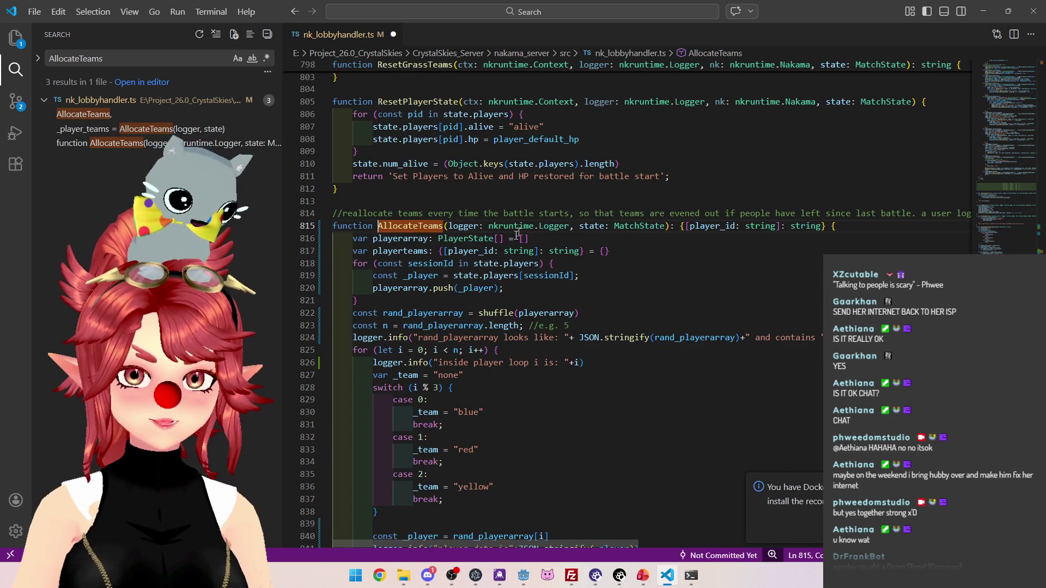
{"action": "scroll", "coordinate": [509, 383], "scroll_direction": "down", "scroll_amount": 5}
{"action": "left_click_drag", "start_coordinate": [674, 490], "coordinate": [373, 486]}
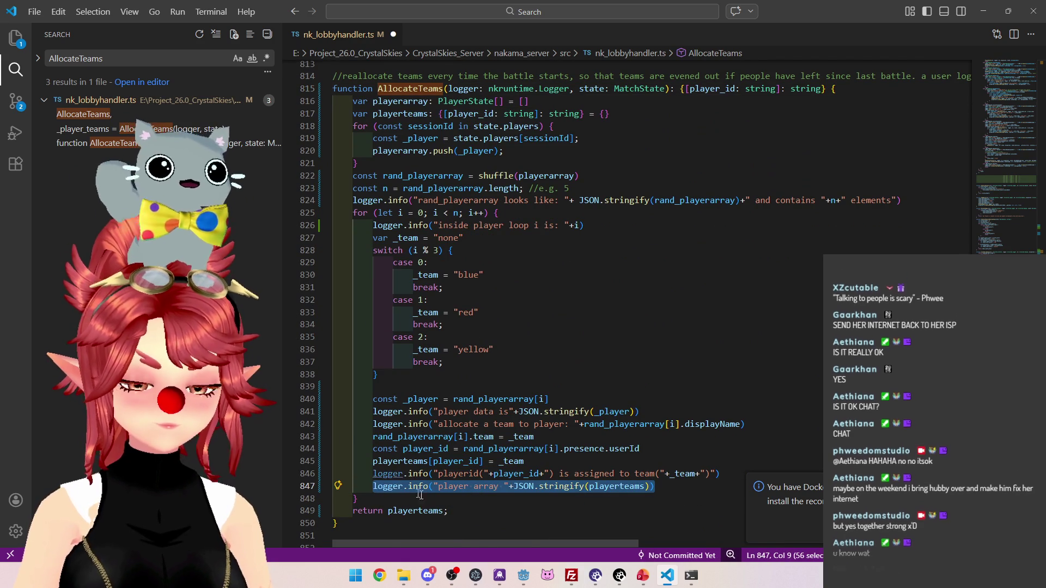
{"action": "scroll", "coordinate": [568, 399], "scroll_direction": "up", "scroll_amount": 3}
{"action": "scroll", "coordinate": [568, 399], "scroll_direction": "down", "scroll_amount": 3}
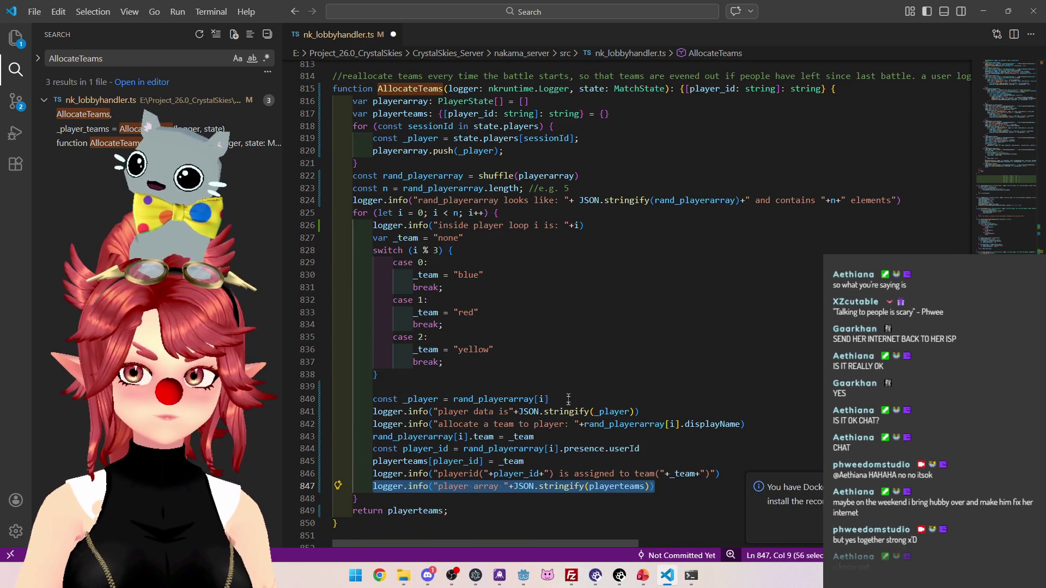
{"action": "scroll", "coordinate": [595, 453], "scroll_direction": "up", "scroll_amount": 5}
{"action": "scroll", "coordinate": [440, 522], "scroll_direction": "down", "scroll_amount": 5}
{"action": "scroll", "coordinate": [406, 206], "scroll_direction": "up", "scroll_amount": 3}
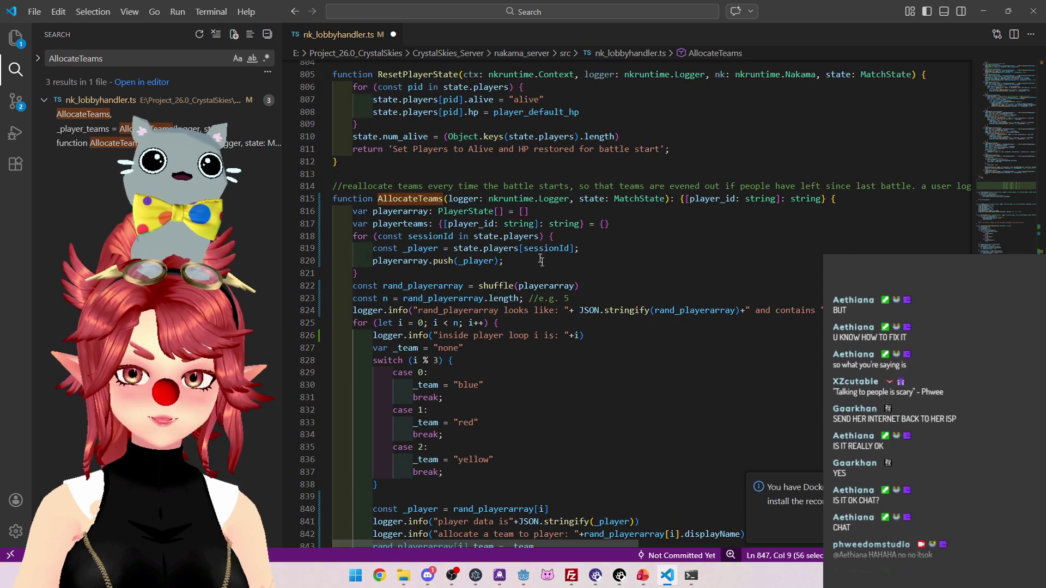
{"action": "key", "text": "alt+Left"}
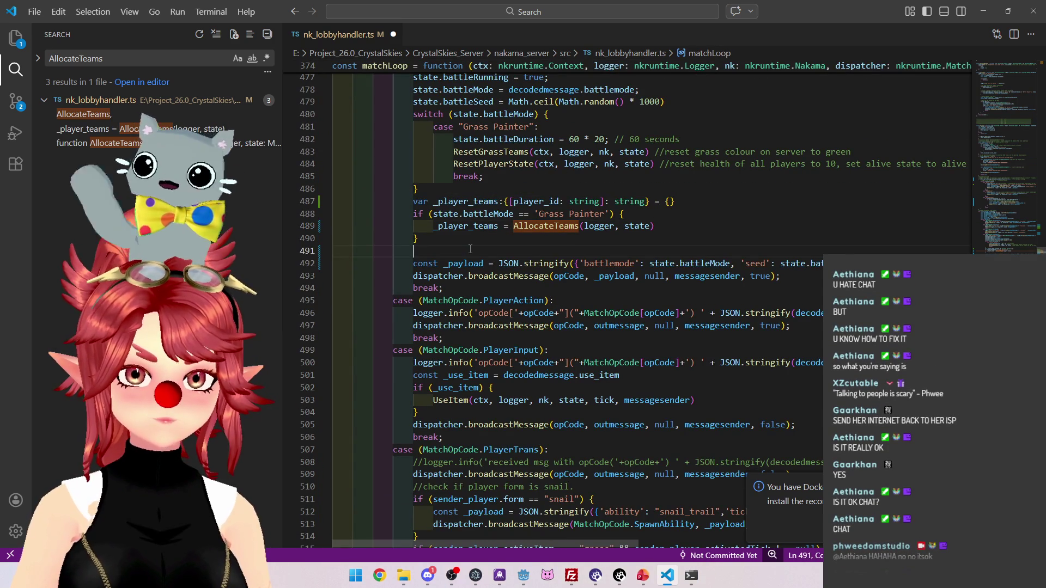
Paste the 'player array' logger.info line at 491, replacing playerteams with _player_teams
{"action": "type", "text": "logger.info(\"player array \"+JSON.stringify(playerteams))"}
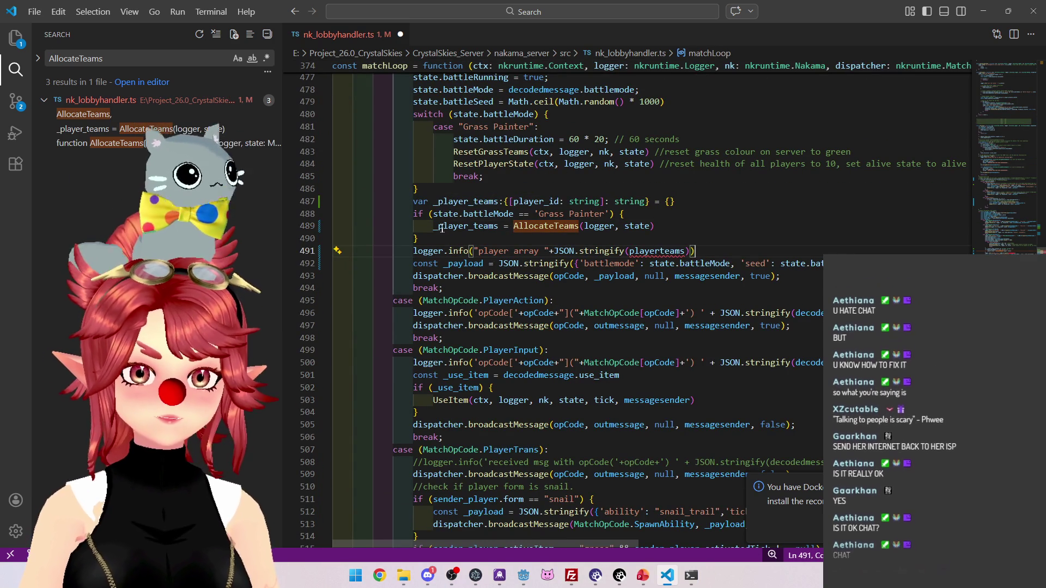
{"action": "left_click", "coordinate": [434, 225]}
{"action": "double_click", "coordinate": [436, 226]}
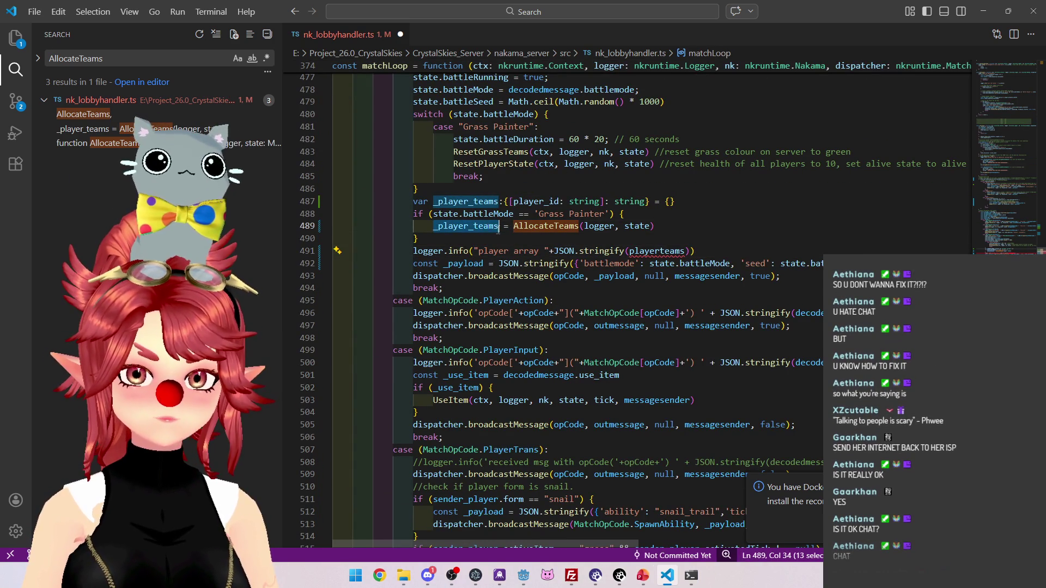
{"action": "key", "text": "ctrl+c"}
{"action": "double_click", "coordinate": [643, 251]}
{"action": "key", "text": "ctrl+v"}
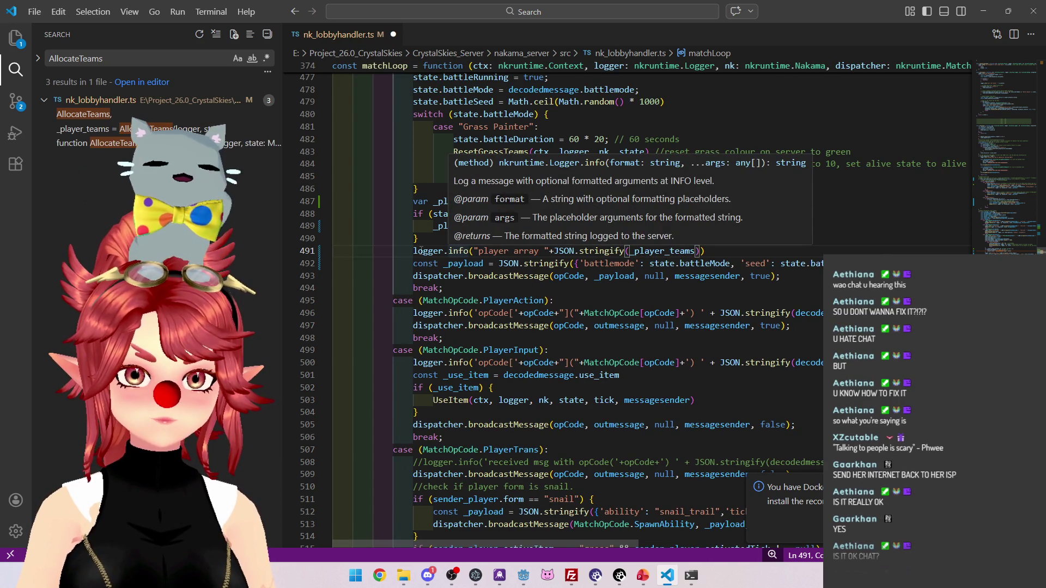
{"action": "key", "text": "Down"}
{"action": "key", "text": "Down"}
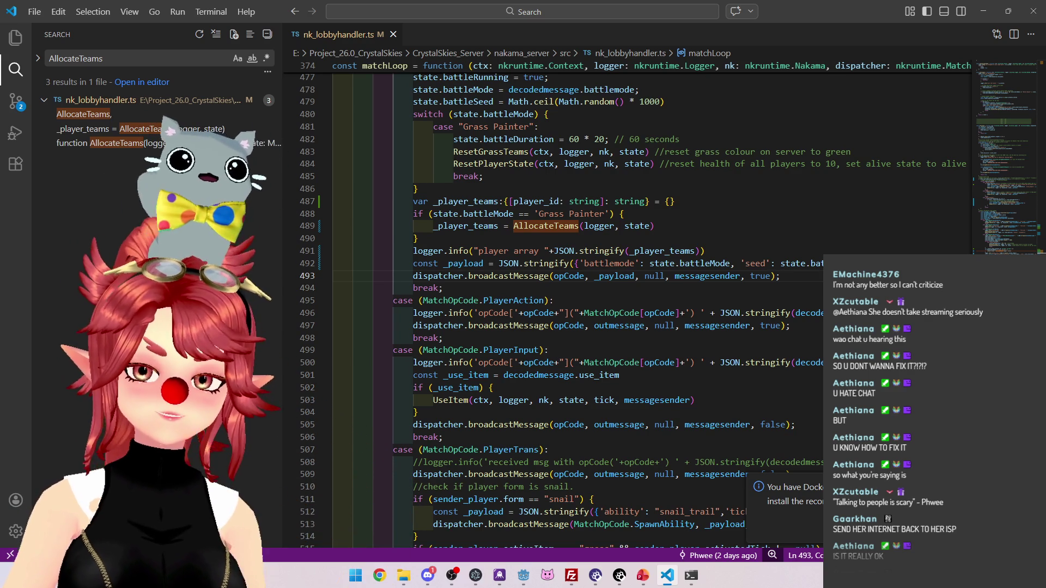
Review the Grass Painter condition, allocation and payload lines, then switch to Command Prompt
{"action": "left_click", "coordinate": [696, 250]}
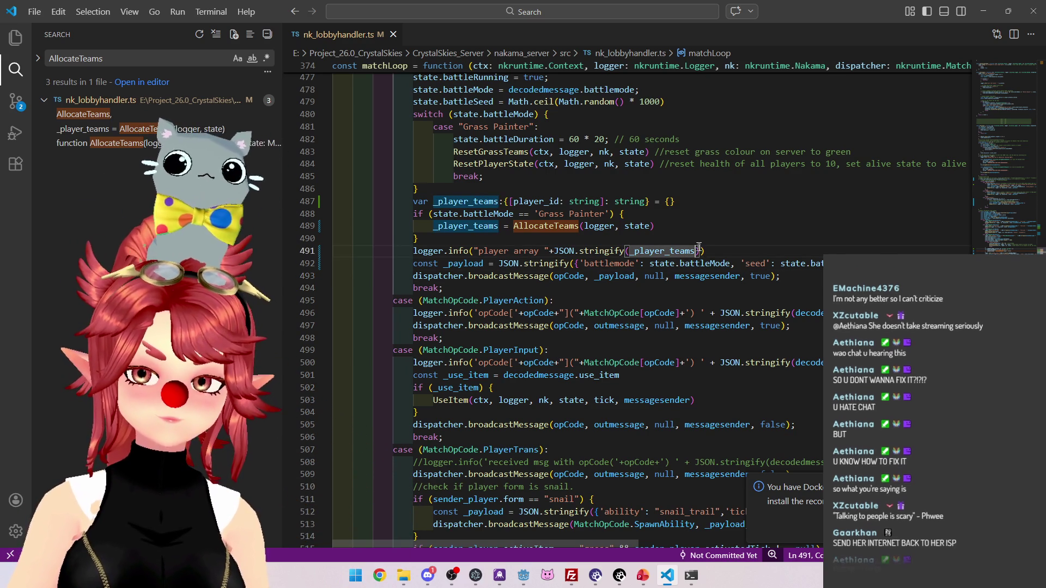
{"action": "left_click", "coordinate": [693, 209]}
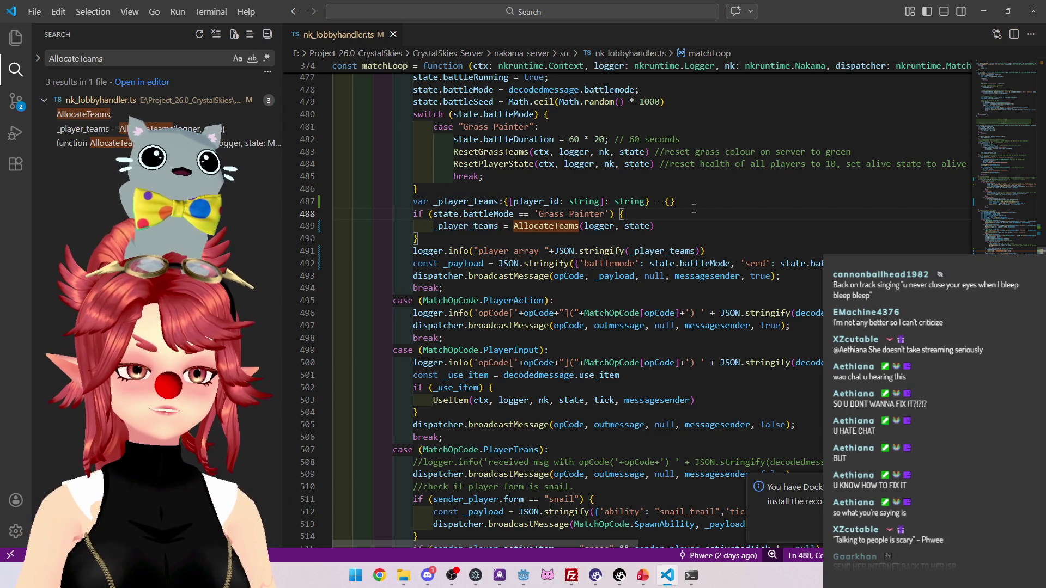
{"action": "left_click", "coordinate": [674, 232]}
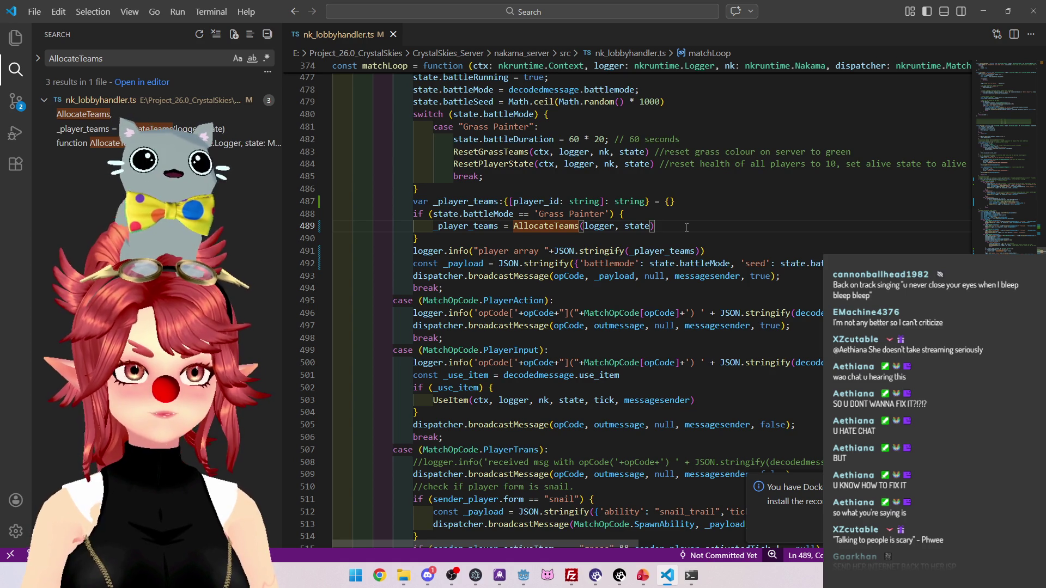
{"action": "left_click", "coordinate": [785, 267]}
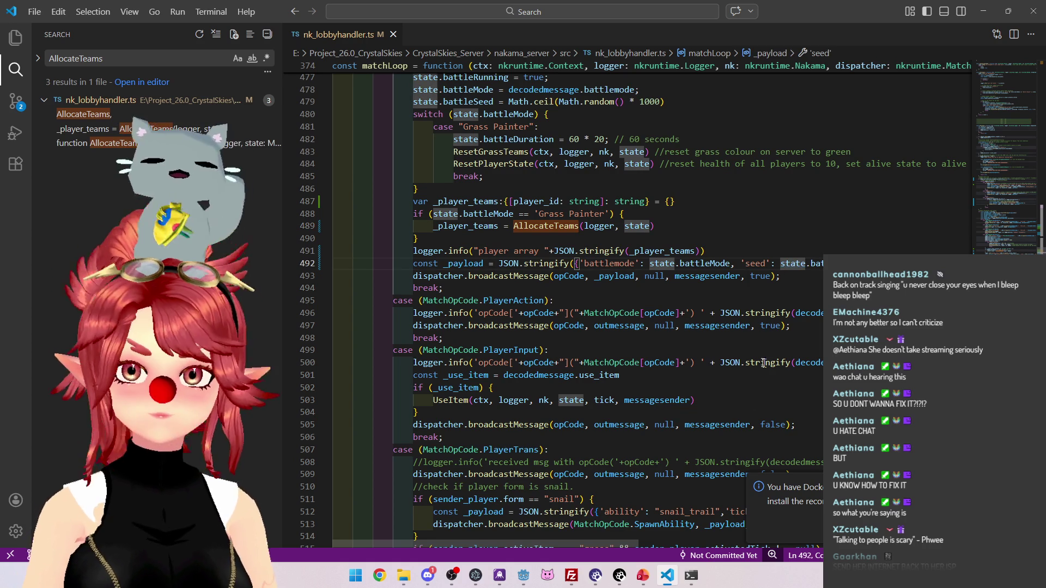
{"action": "mouse_move", "coordinate": [690, 576]}
{"action": "left_click", "coordinate": [745, 513]}
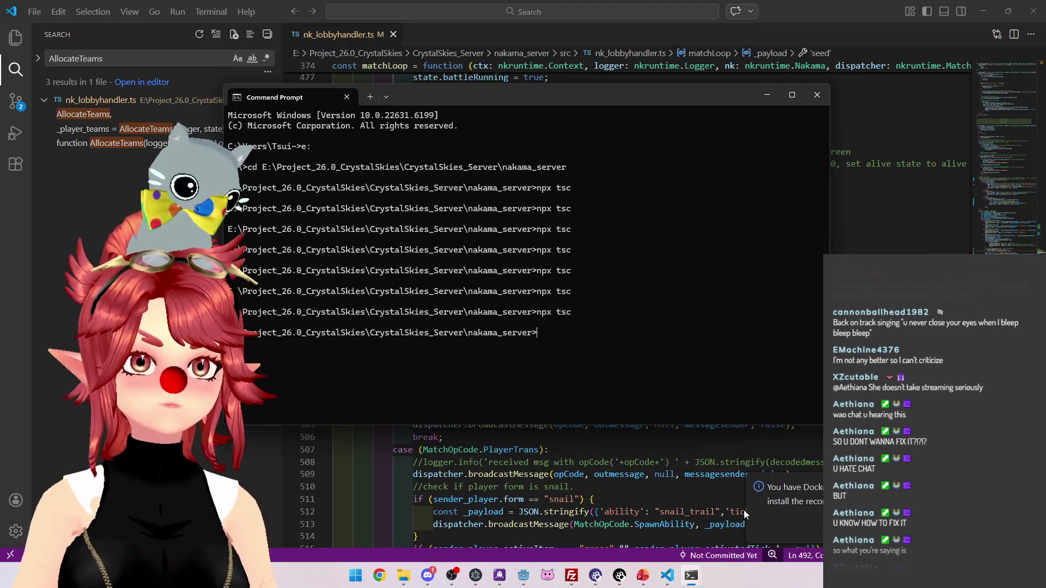
Rebuild the server with npx tsc, then delete the old remote index.js in FileZilla
{"action": "key", "text": "Up"}
{"action": "key", "text": "Return"}
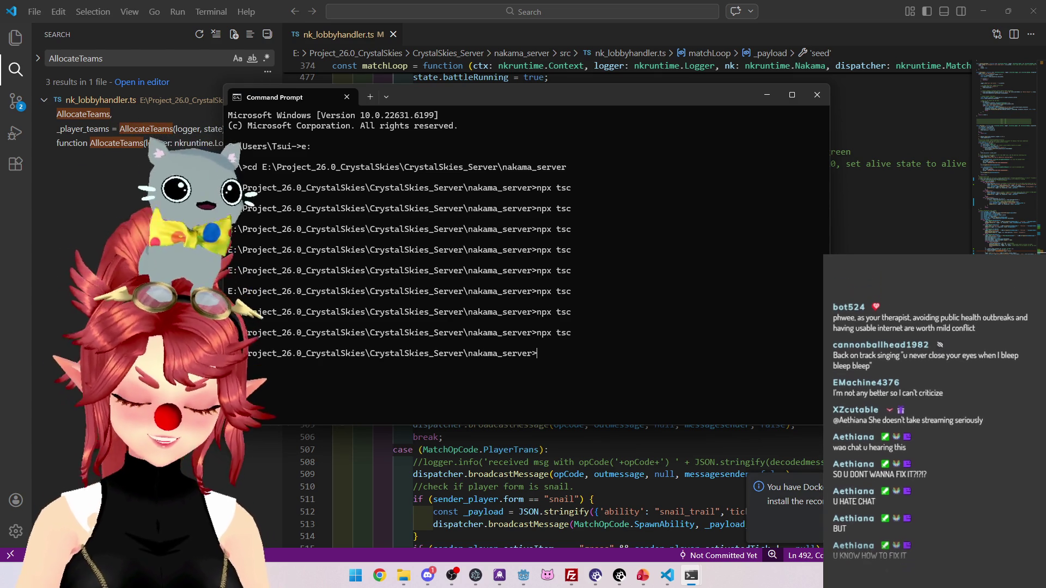
{"action": "left_click", "coordinate": [573, 573]}
{"action": "left_click", "coordinate": [581, 319]}
{"action": "key", "text": "Delete"}
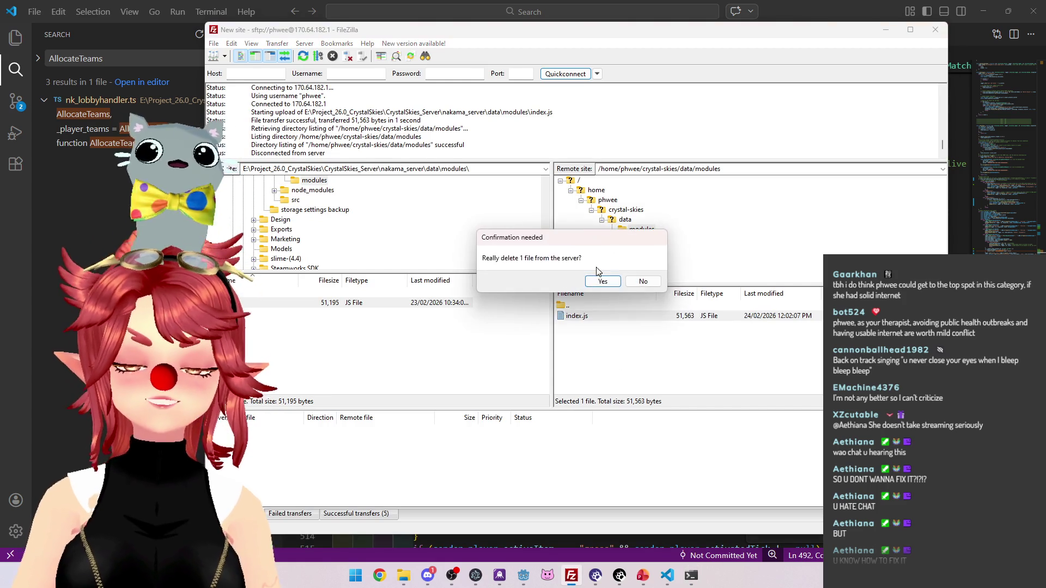
Confirm deleting the remote index.js and check the uploaded 51,635-byte replacement in data/modules
{"action": "left_click", "coordinate": [599, 280]}
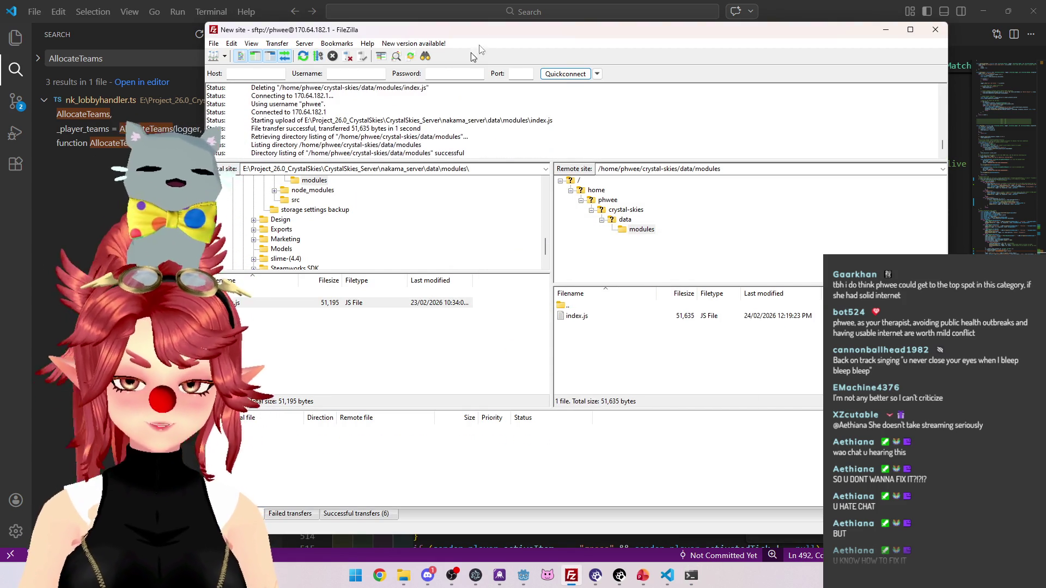
{"action": "left_click_drag", "start_coordinate": [544, 36], "coordinate": [536, 29]}
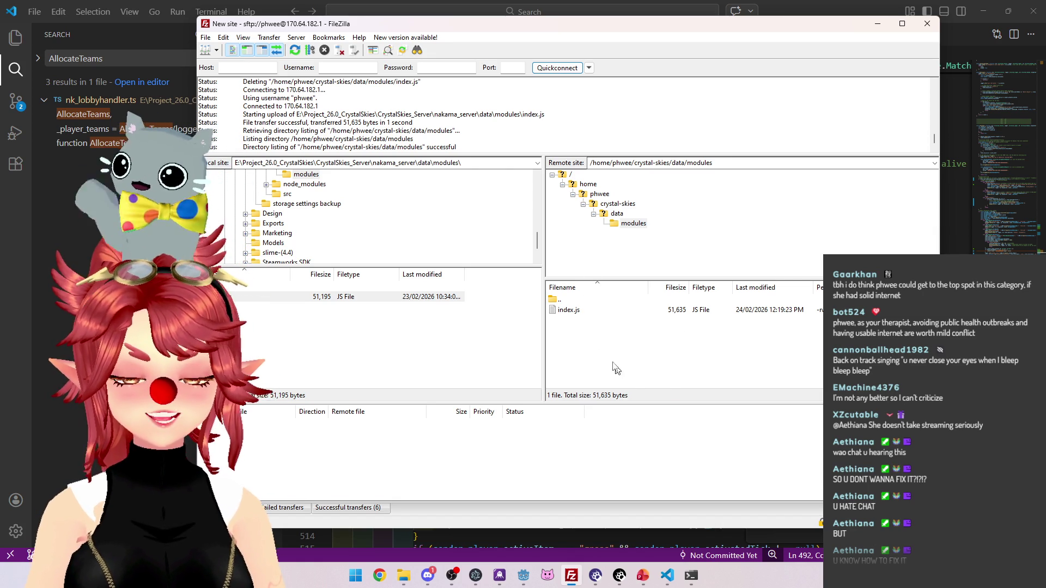
{"action": "left_click", "coordinate": [598, 310]}
{"action": "left_click", "coordinate": [604, 343]}
{"action": "left_click", "coordinate": [585, 312]}
{"action": "left_click", "coordinate": [586, 365]}
{"action": "left_click", "coordinate": [587, 312]}
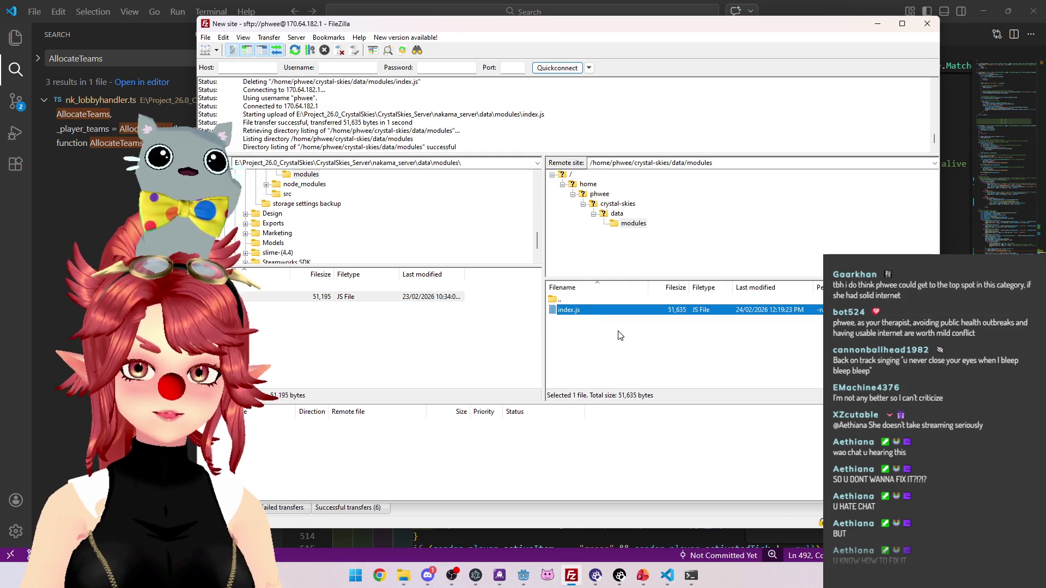
{"action": "left_click", "coordinate": [621, 335]}
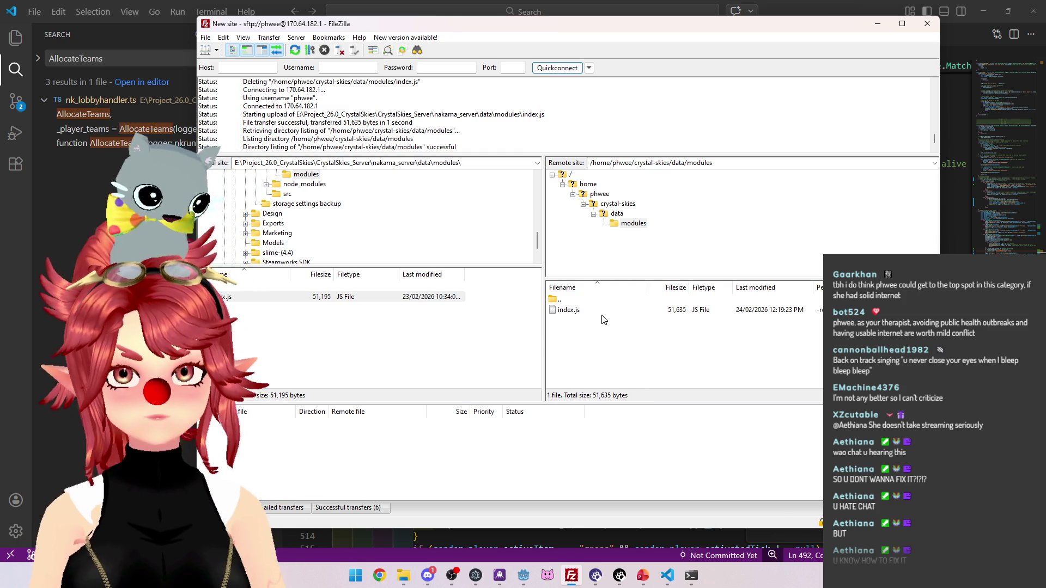
{"action": "left_click", "coordinate": [591, 311]}
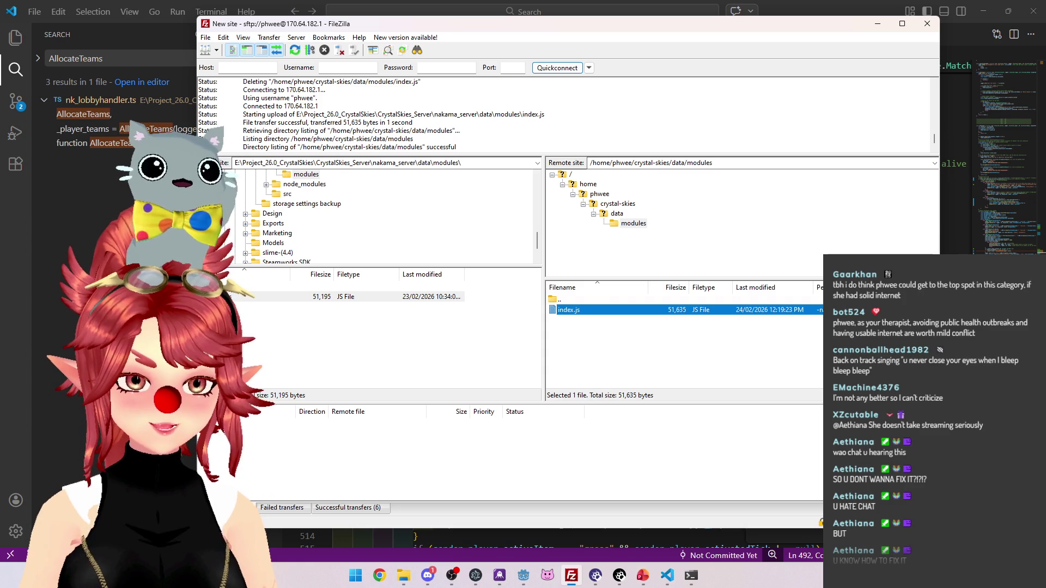
{"action": "left_click", "coordinate": [571, 350]}
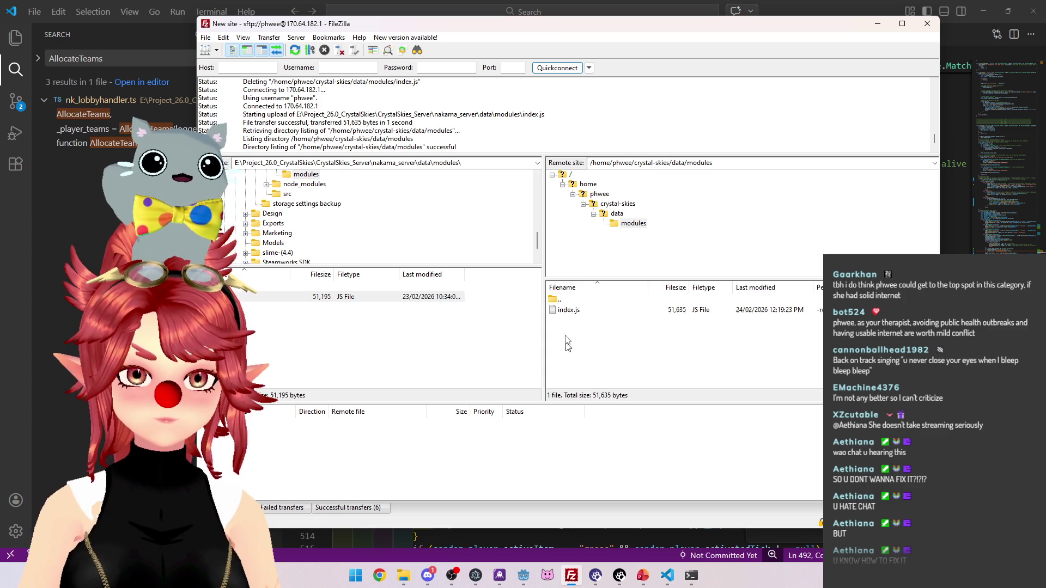
{"action": "left_click", "coordinate": [559, 313]}
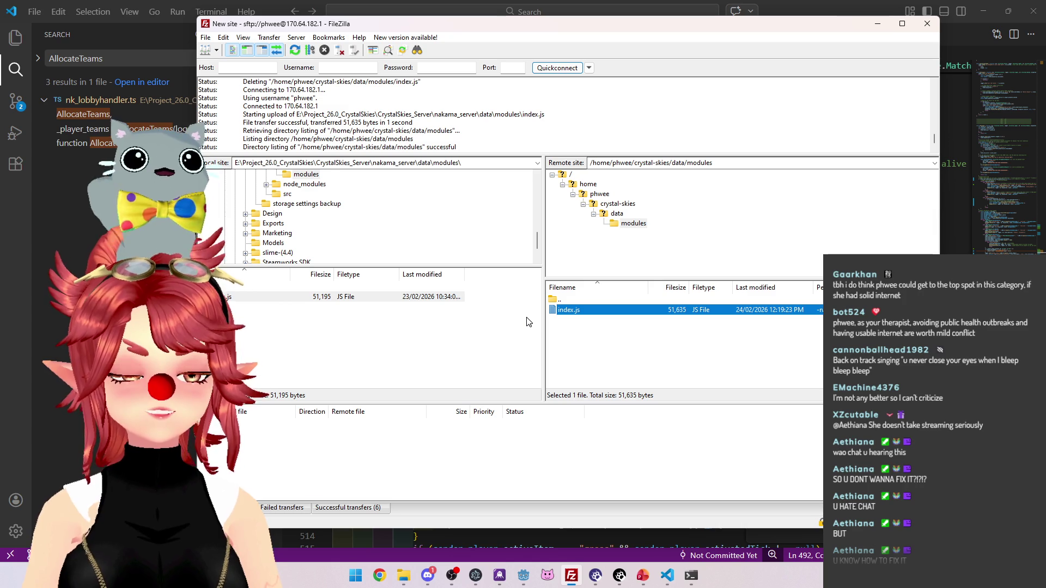
{"action": "left_click", "coordinate": [595, 343]}
{"action": "left_click", "coordinate": [594, 314]}
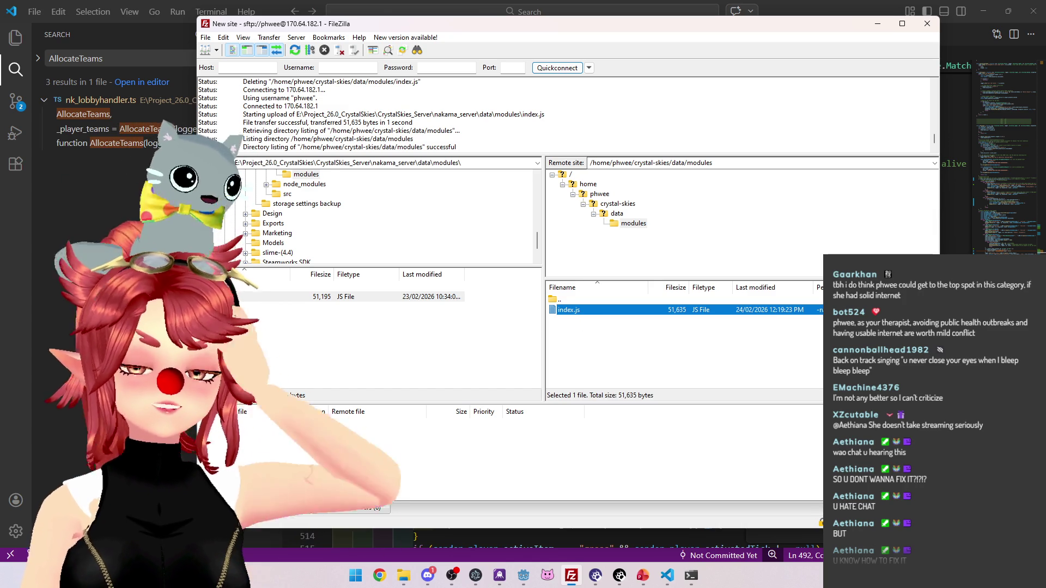
{"action": "left_click", "coordinate": [594, 342]}
{"action": "left_click", "coordinate": [587, 311]}
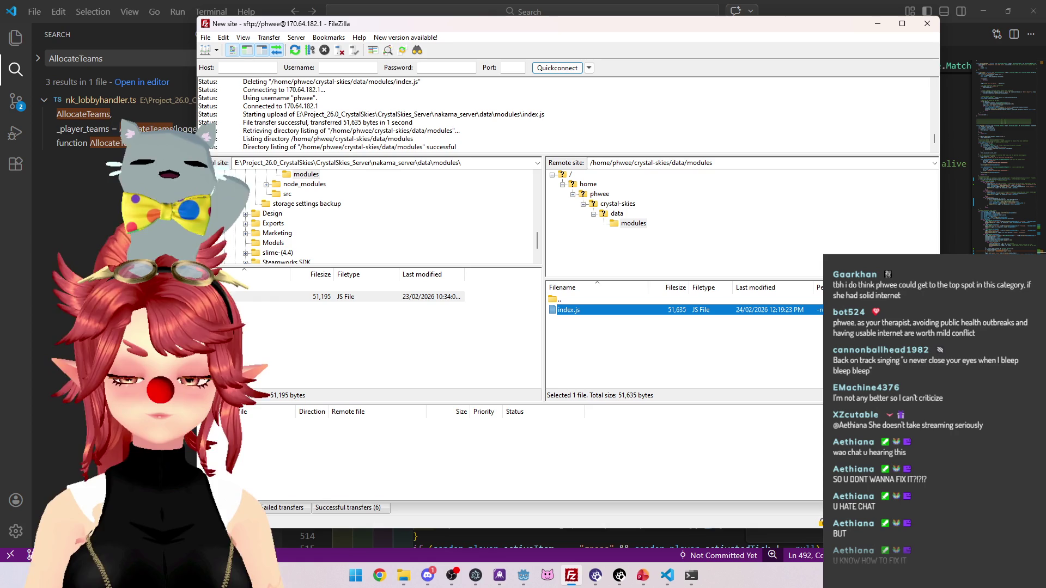
{"action": "left_click", "coordinate": [630, 327]}
{"action": "left_click", "coordinate": [622, 310]}
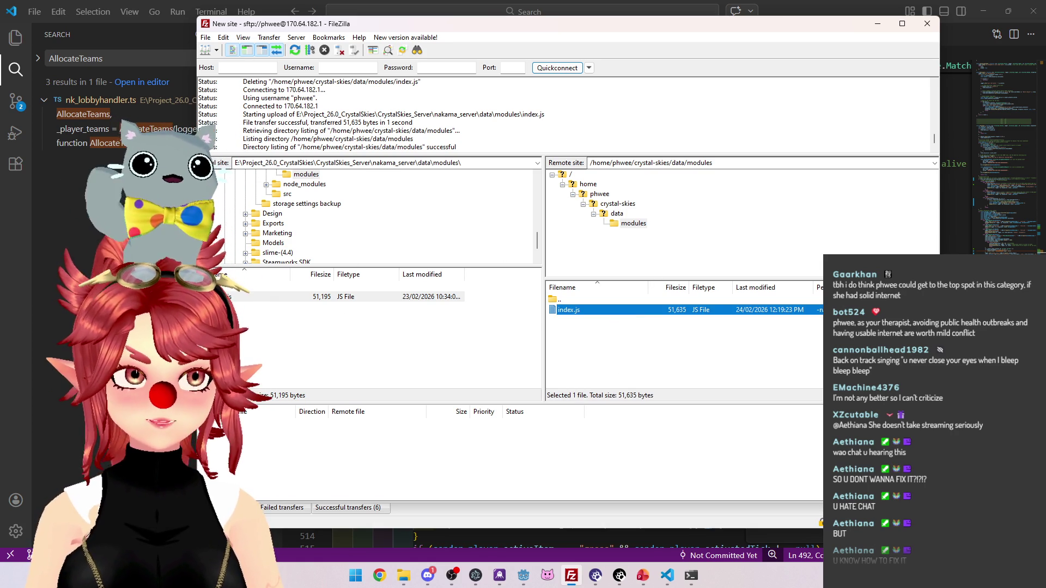
Restart the Nakama docker compose server so it reloads the new index.js through 'Startup done'
{"action": "left_click", "coordinate": [691, 575]}
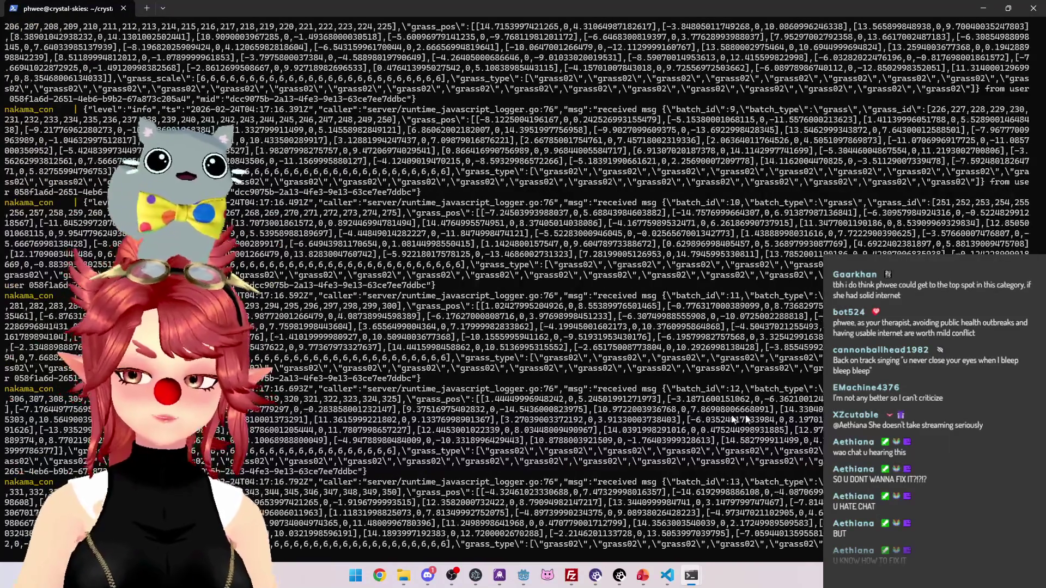
{"action": "key", "text": "ctrl+c"}
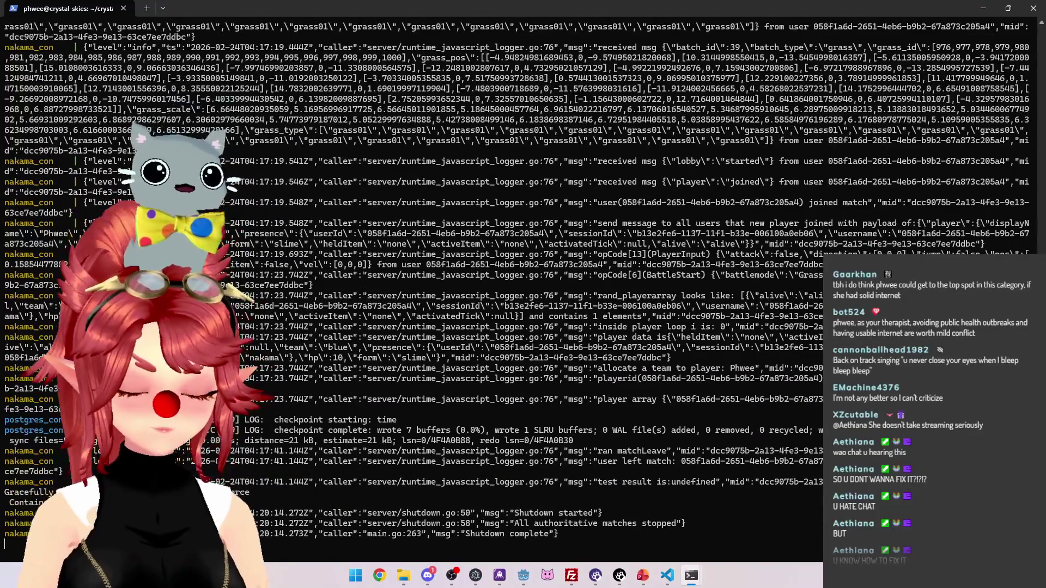
{"action": "key", "text": "Up"}
{"action": "key", "text": "Return"}
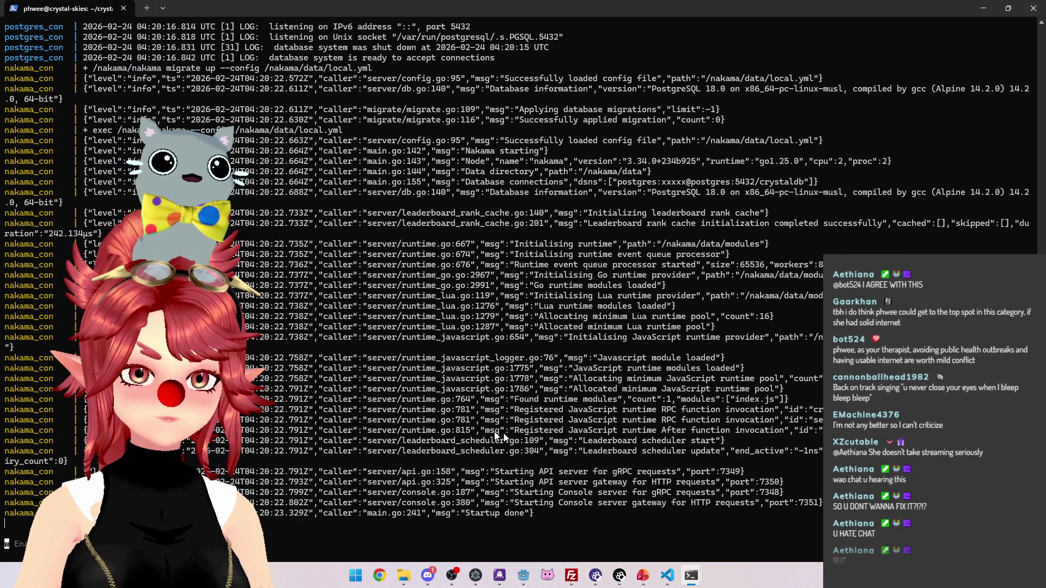
{"action": "mouse_move", "coordinate": [524, 582]}
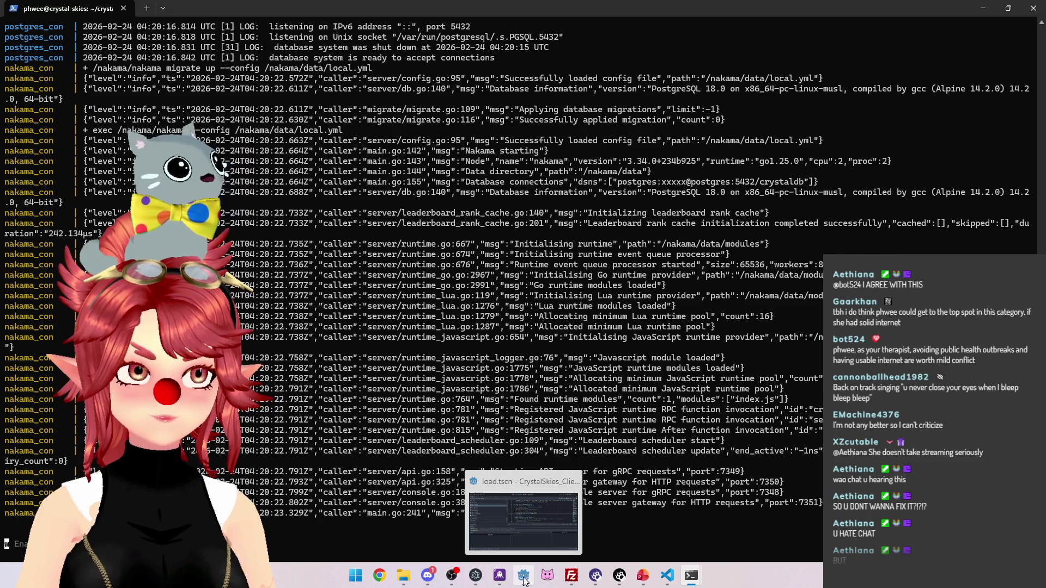
{"action": "left_click", "coordinate": [525, 581]}
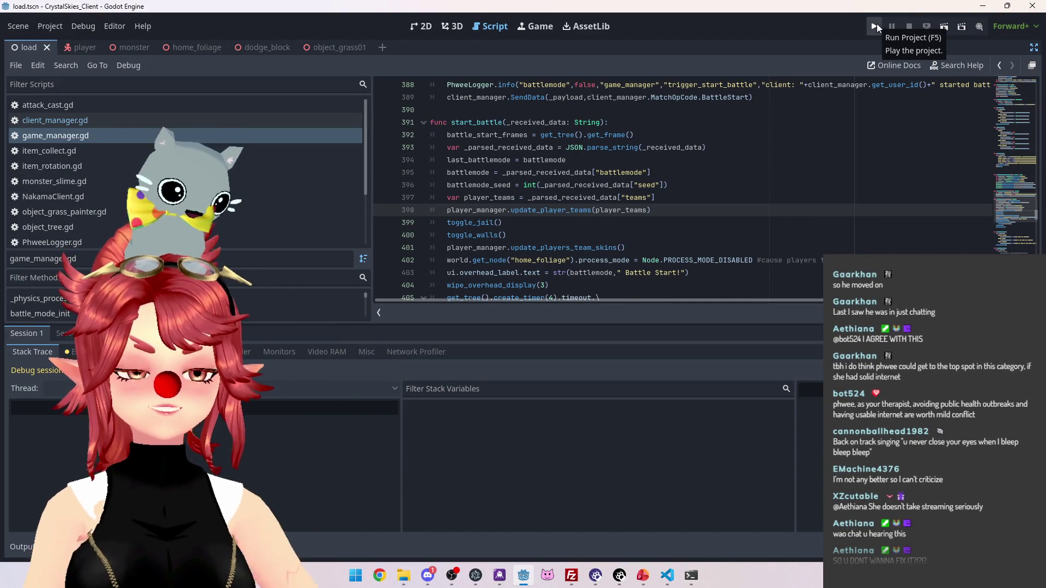
Run the CrystalSkies project to reach its lobby selection screen
{"action": "left_click", "coordinate": [875, 24]}
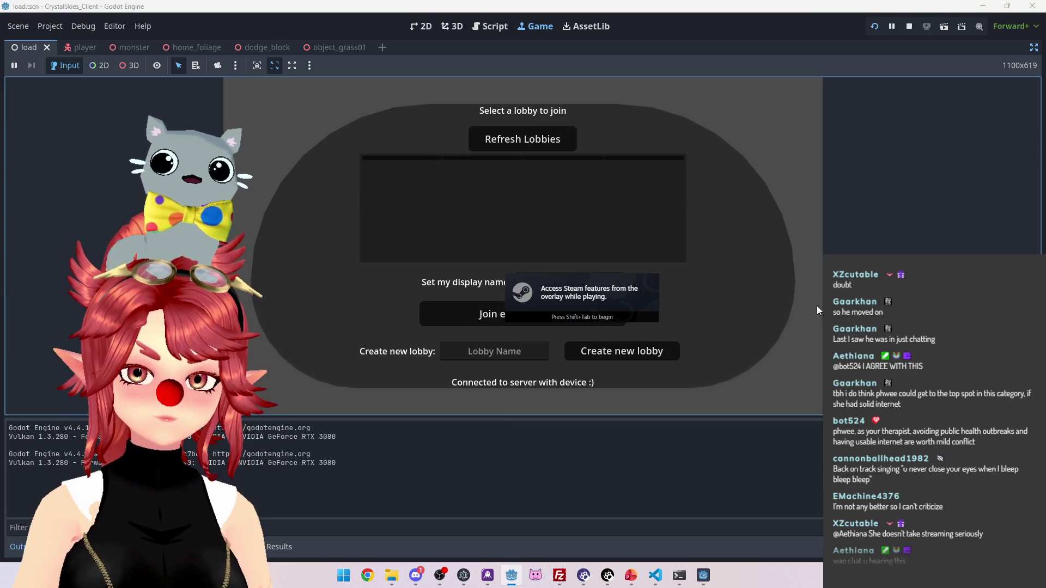
Enter a player display name and create the new lobby 'asddd'
{"action": "type", "text": "Phwee"}
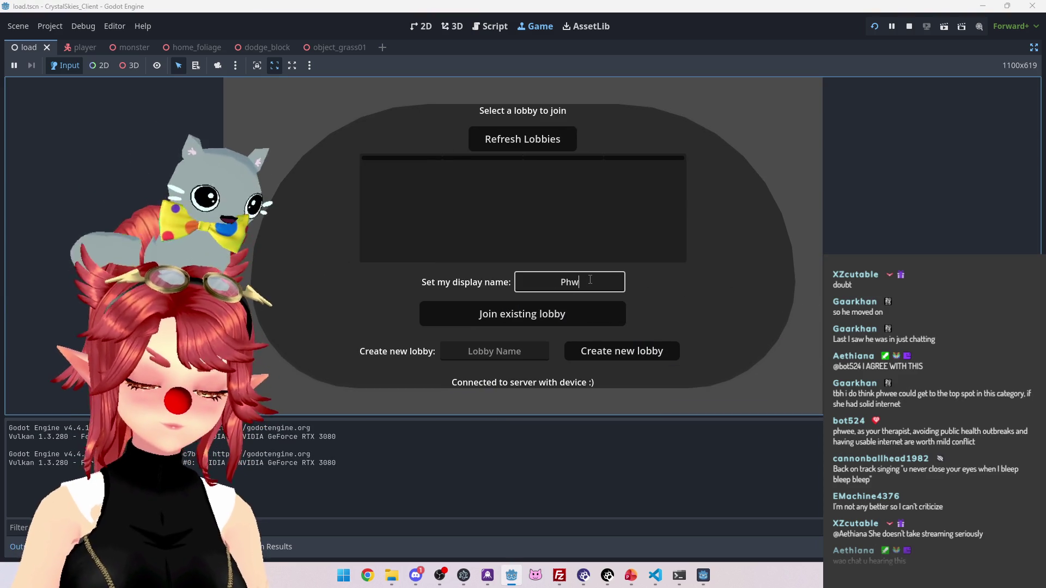
{"action": "key", "text": "Tab"}
{"action": "key", "text": "Tab"}
{"action": "type", "text": "asddd"}
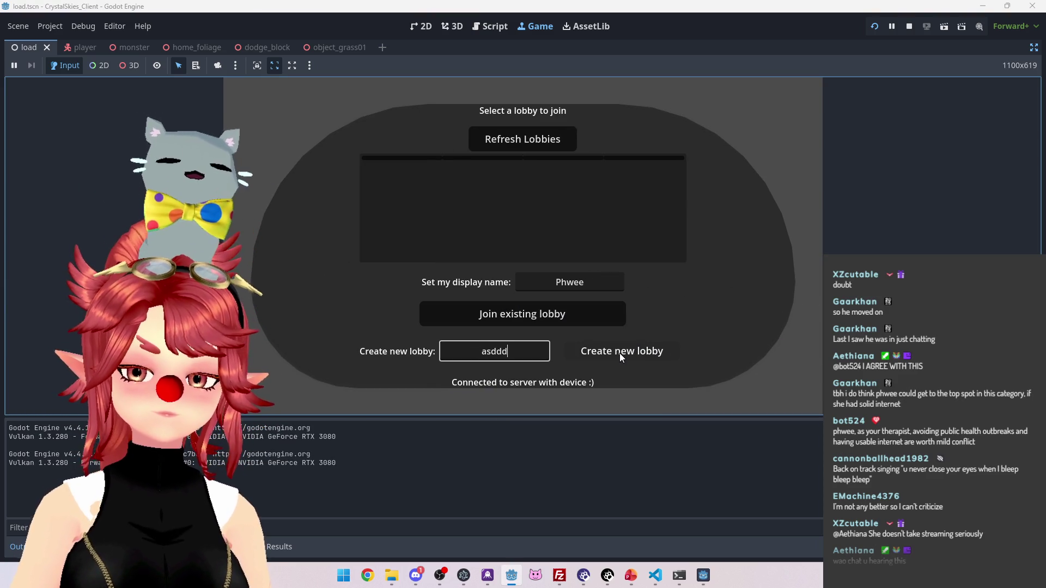
{"action": "left_click", "coordinate": [620, 353]}
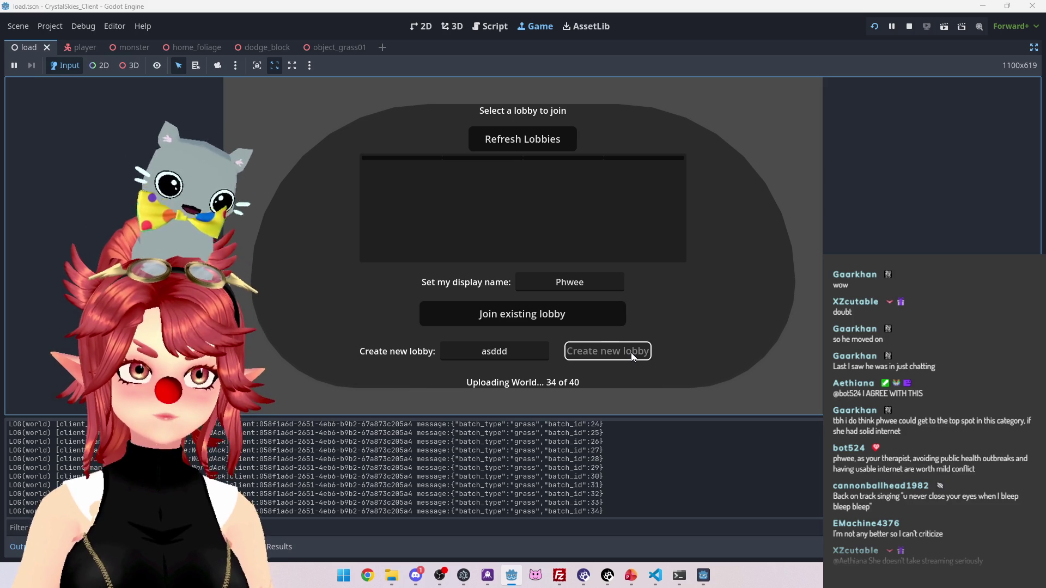
Walk the player around the grassy field with W and S, then bring up the game menu
{"action": "key", "text": "w"}
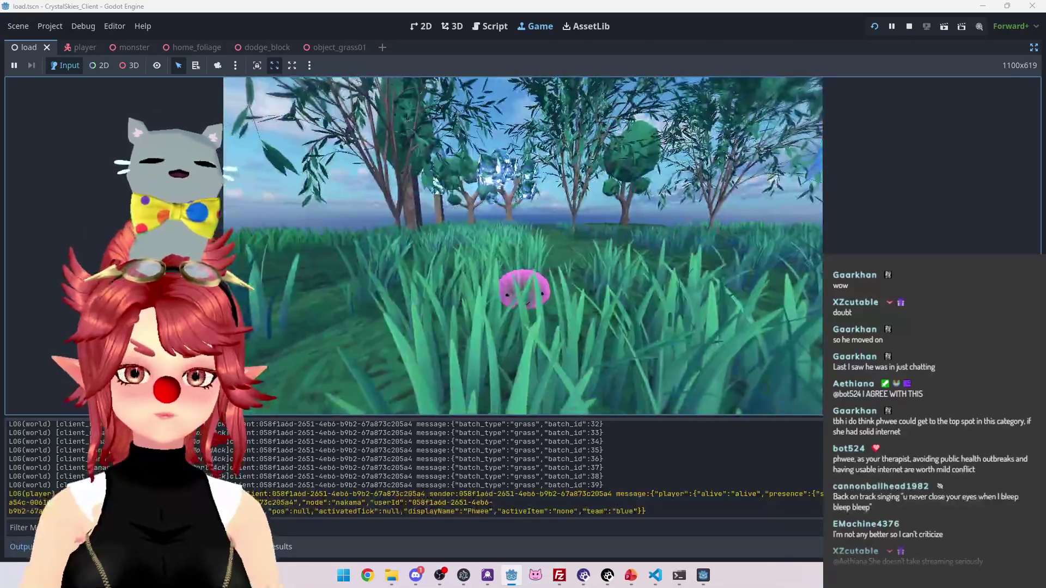
{"action": "key", "text": "s"}
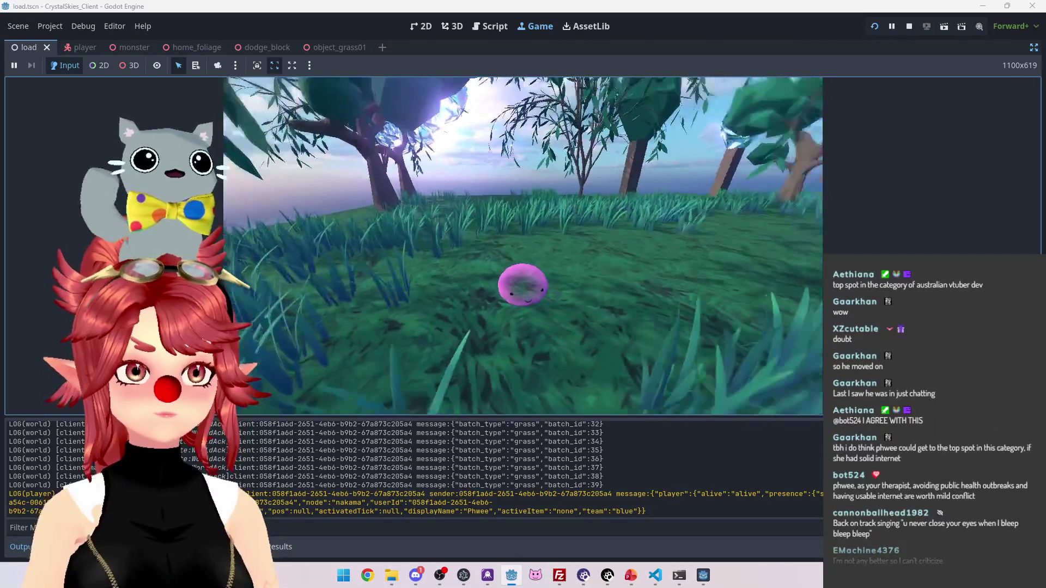
{"action": "key", "text": "s"}
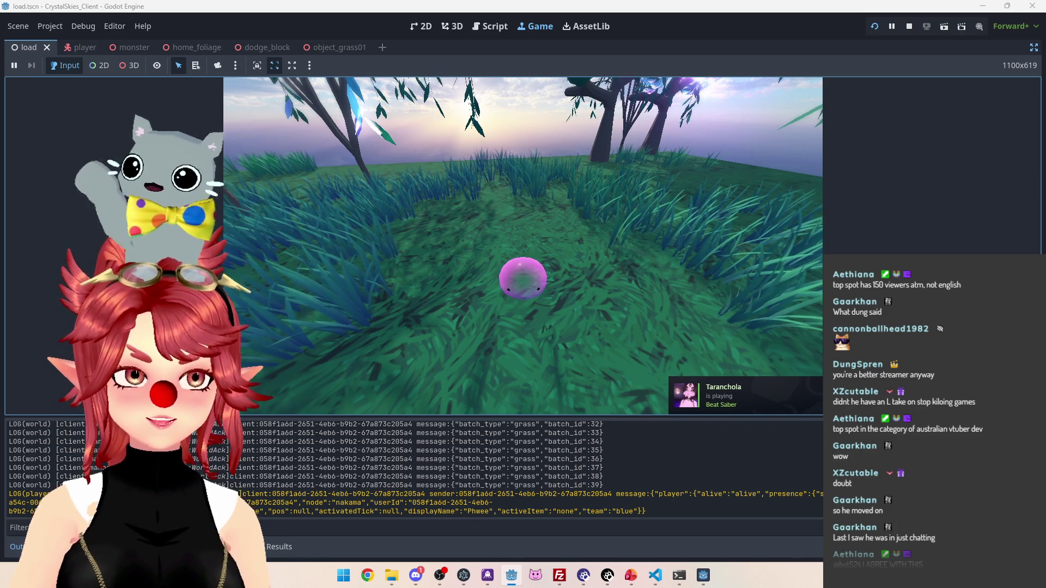
{"action": "key", "text": "Escape"}
Choose the Grass Painter battle mode and start the battle
{"action": "left_click", "coordinate": [572, 204]}
{"action": "left_click", "coordinate": [579, 250]}
{"action": "left_click", "coordinate": [522, 235]}
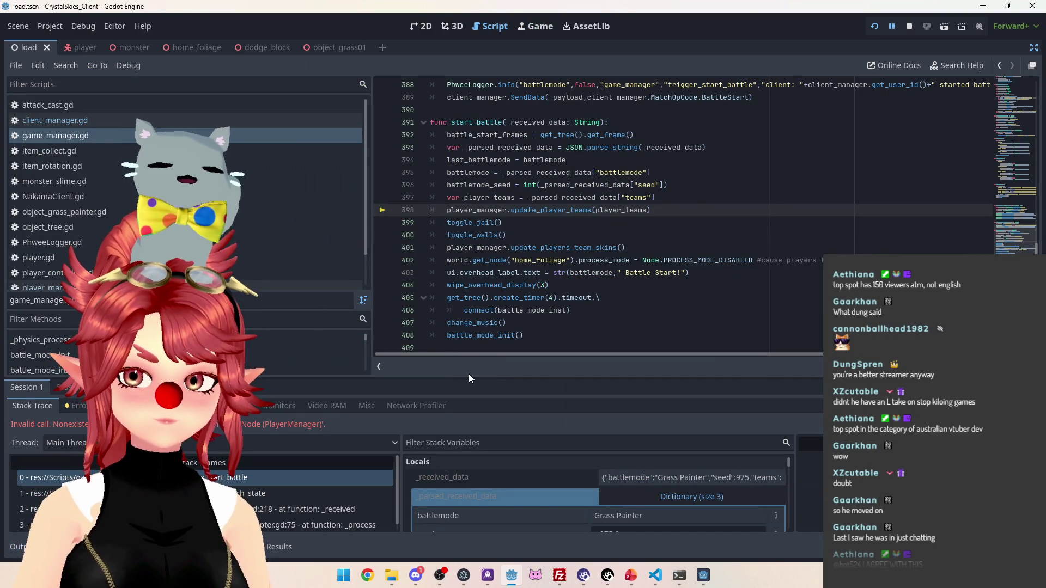
Expand player_teams in Stack Variables, showing one player set to blue, and check _received_data
{"action": "left_click", "coordinate": [682, 501]}
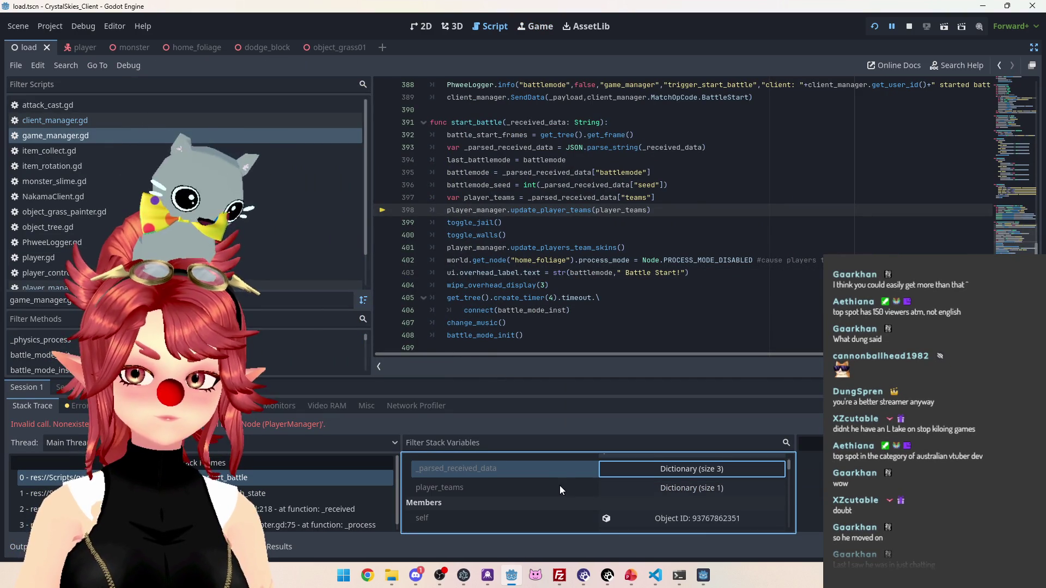
{"action": "left_click", "coordinate": [691, 488]}
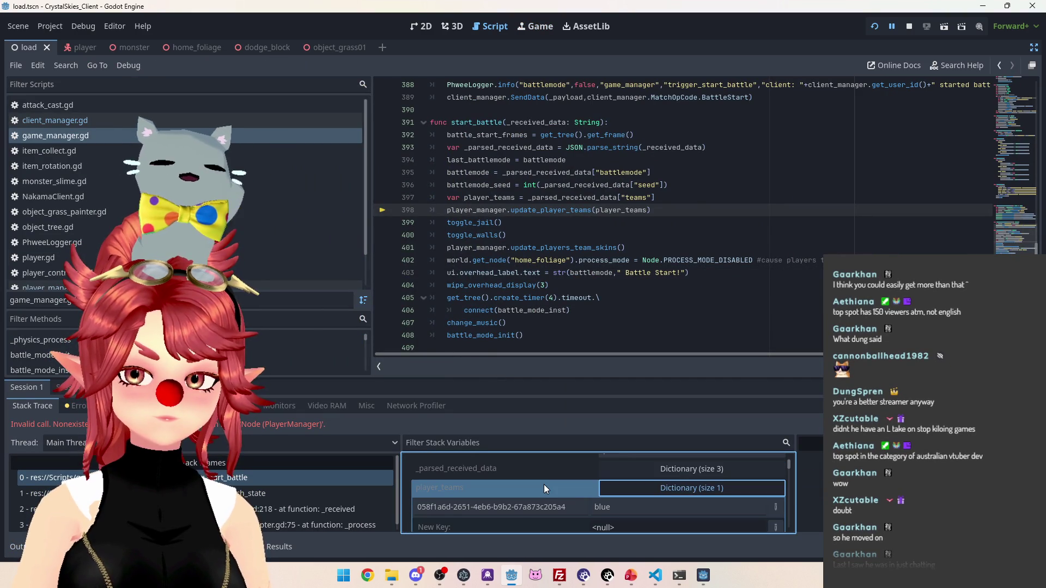
{"action": "scroll", "coordinate": [561, 490], "scroll_direction": "down", "scroll_amount": 1}
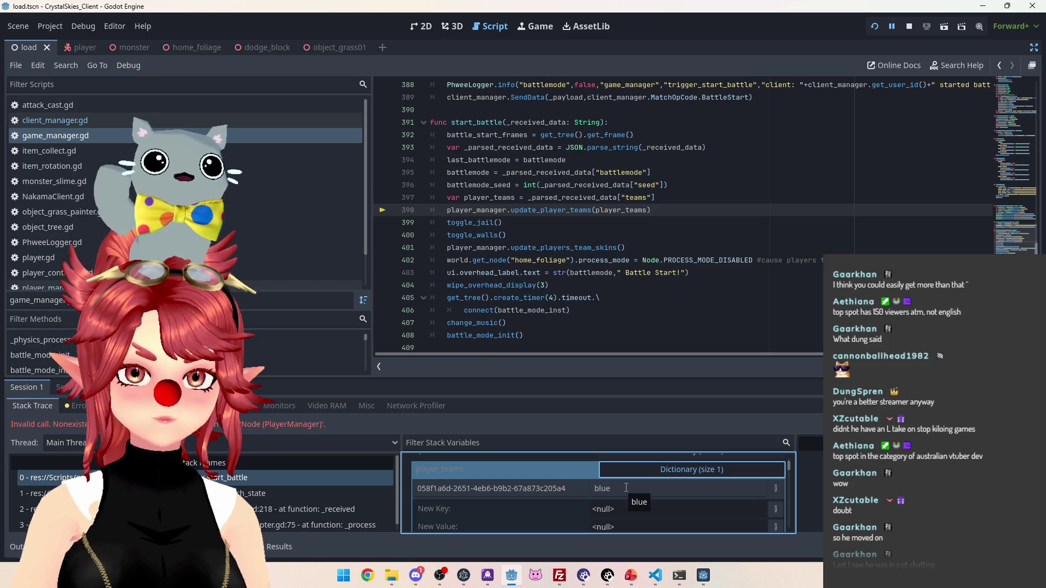
{"action": "scroll", "coordinate": [476, 481], "scroll_direction": "up", "scroll_amount": 3}
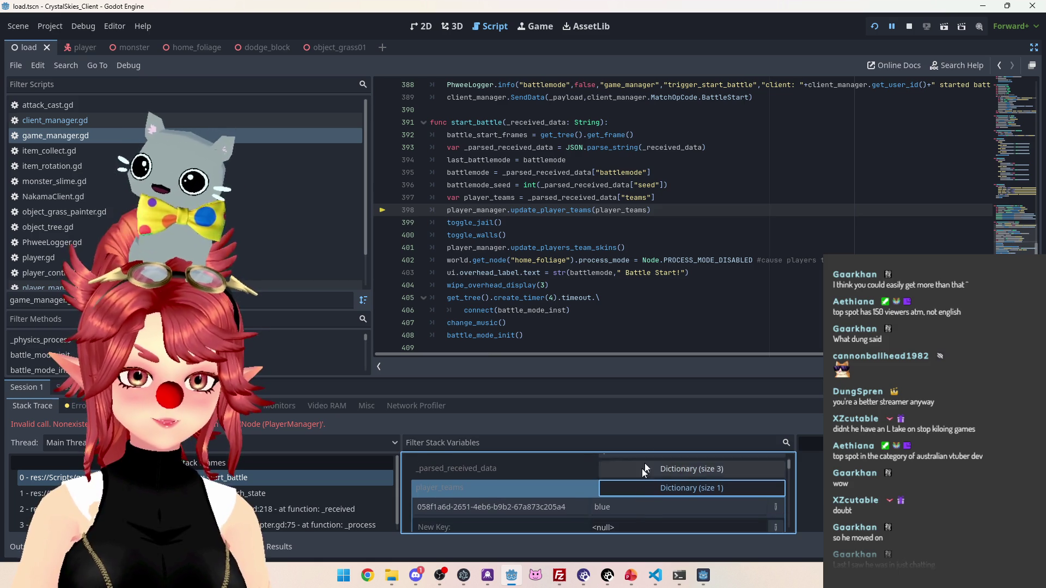
{"action": "left_click", "coordinate": [751, 479]}
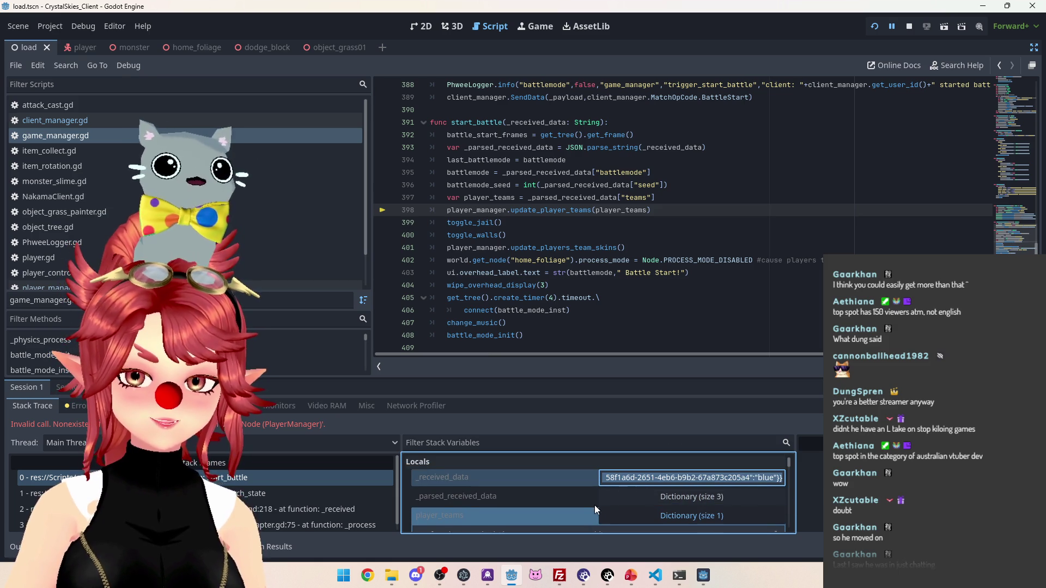
{"action": "scroll", "coordinate": [599, 501], "scroll_direction": "down", "scroll_amount": 2}
{"action": "left_click", "coordinate": [655, 575]}
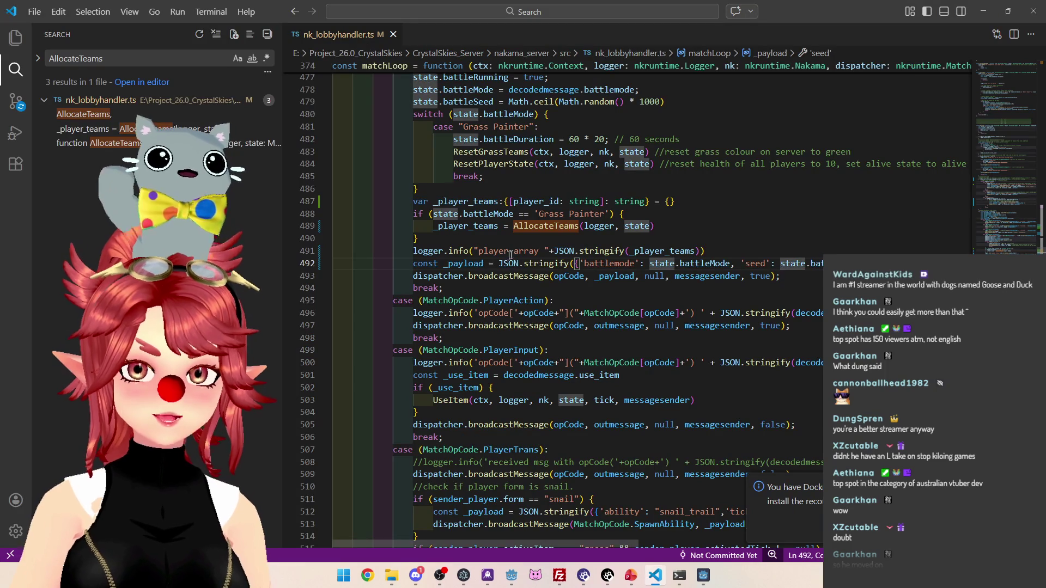
Comment out the player array logger line 491 in nk_lobbyhandler.ts matchLoop
{"action": "left_click", "coordinate": [729, 256]}
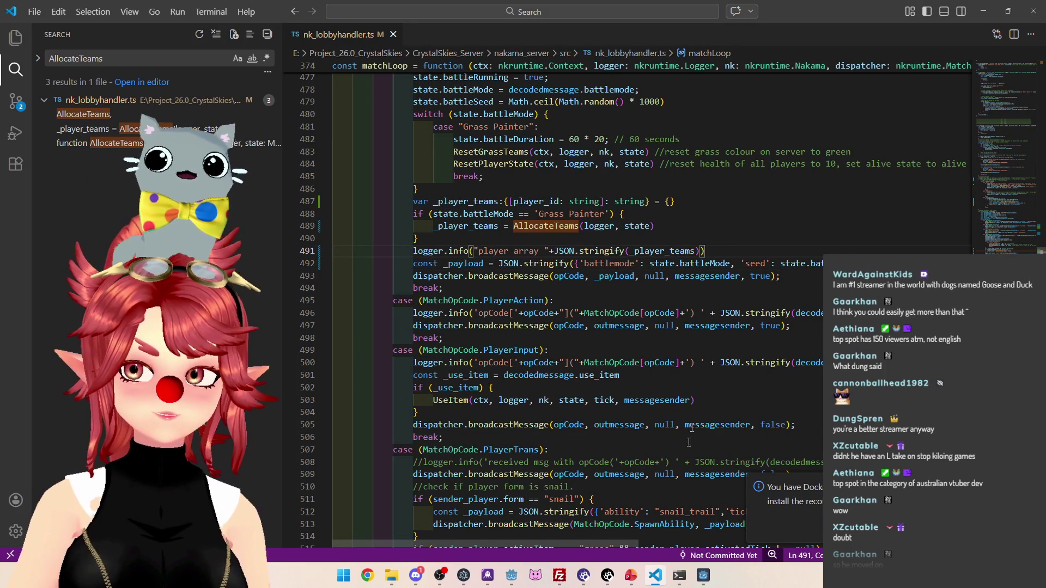
{"action": "scroll", "coordinate": [616, 540], "scroll_direction": "right", "scroll_amount": 5}
{"action": "scroll", "coordinate": [610, 436], "scroll_direction": "left", "scroll_amount": 5}
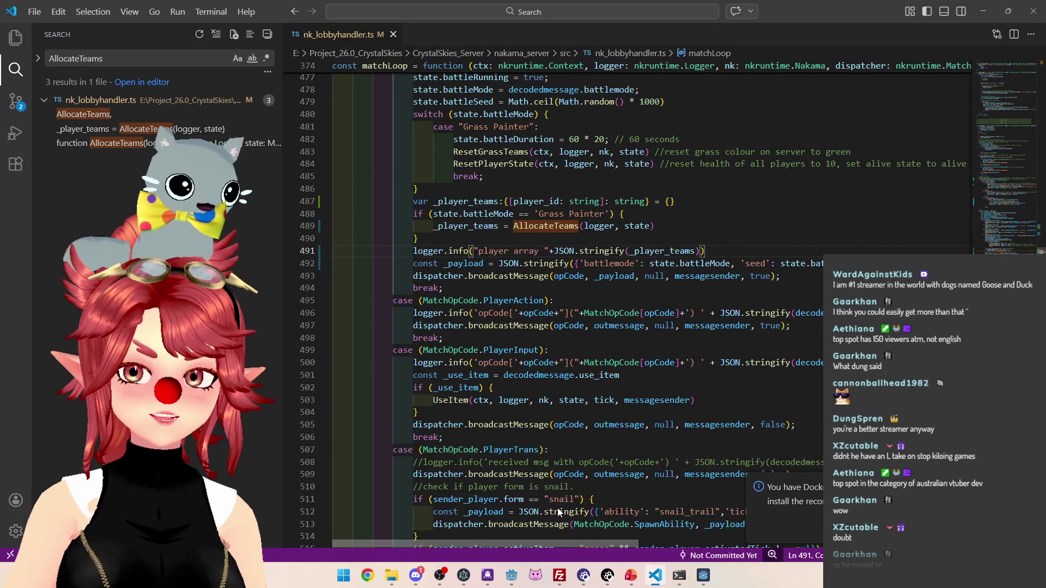
{"action": "left_click", "coordinate": [414, 252]}
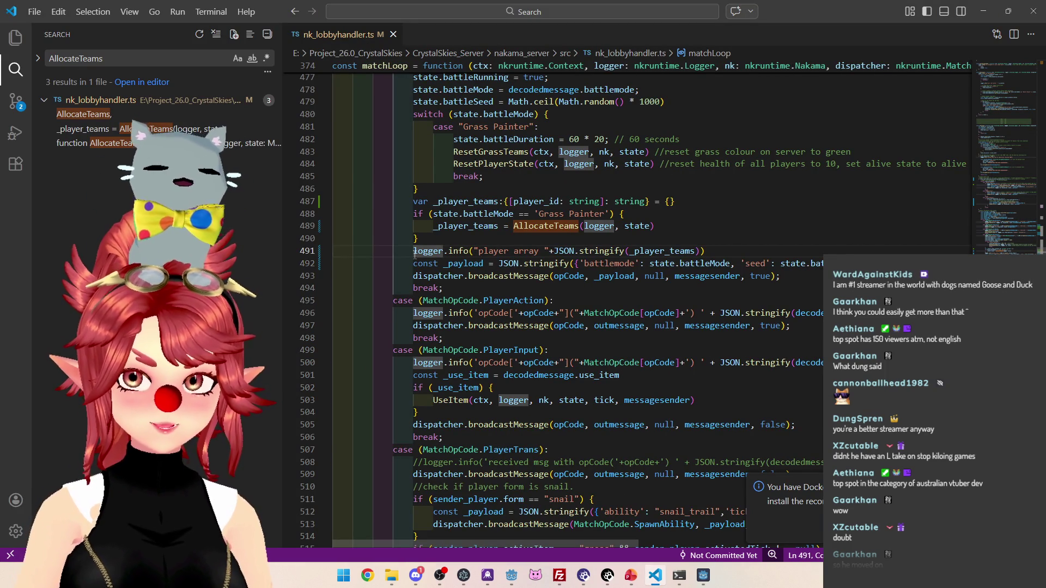
{"action": "key", "text": "ctrl+slash"}
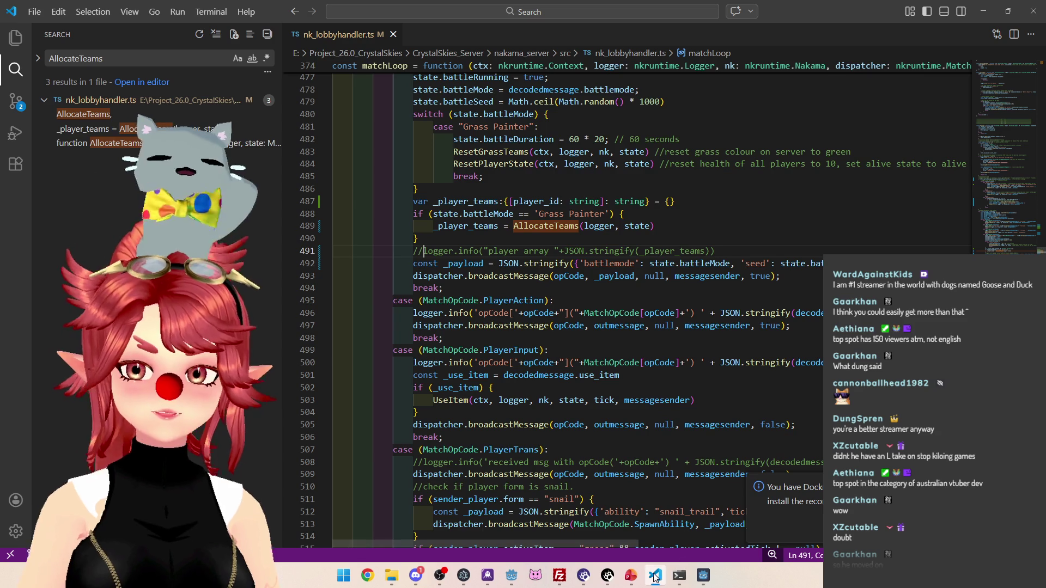
{"action": "left_click", "coordinate": [511, 576]}
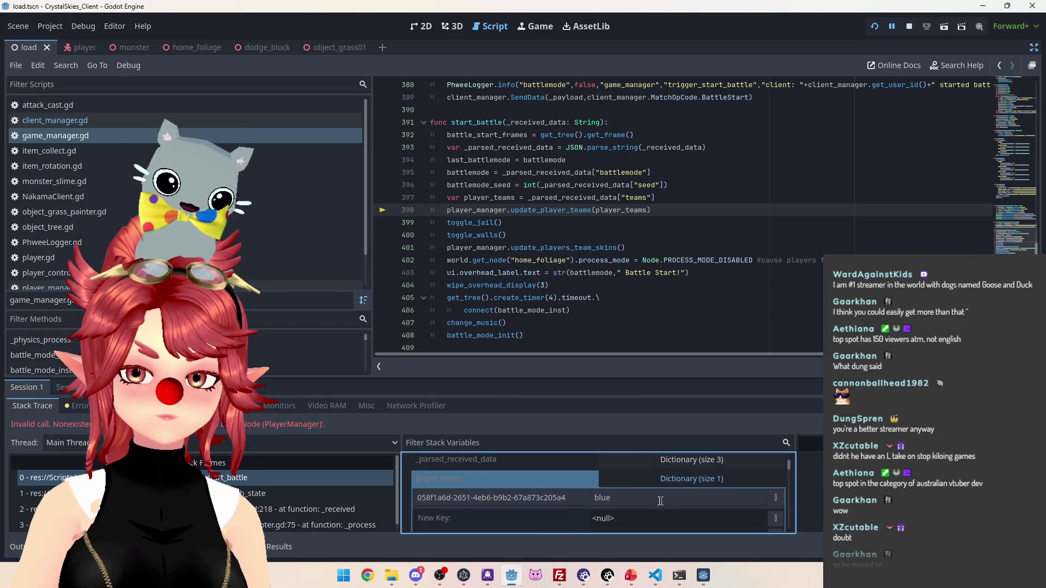
Inspect the blue team value and the update_player_teams call on line 398, then stop the game
{"action": "left_click", "coordinate": [595, 503]}
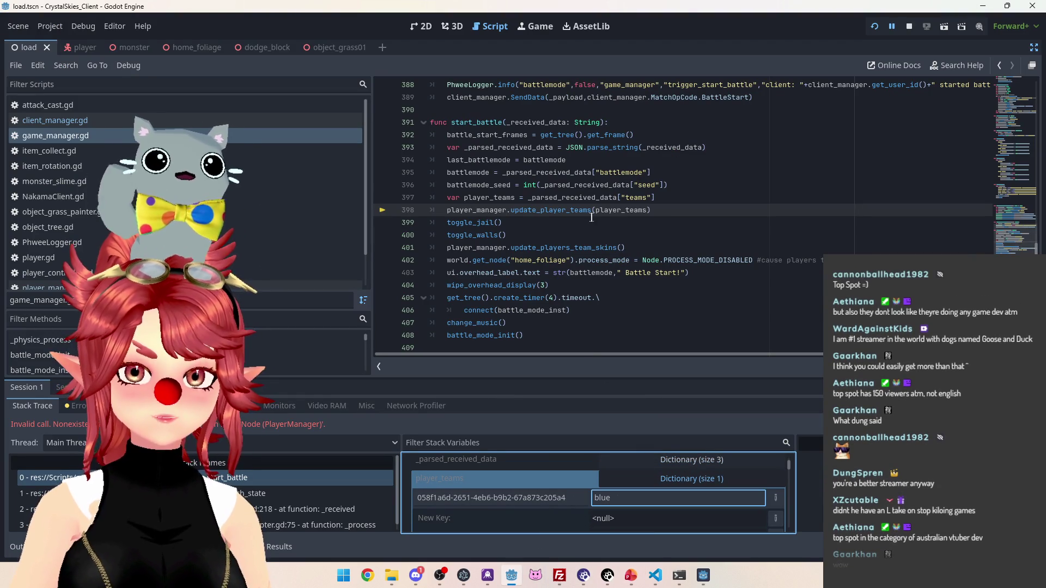
{"action": "left_click", "coordinate": [563, 212]}
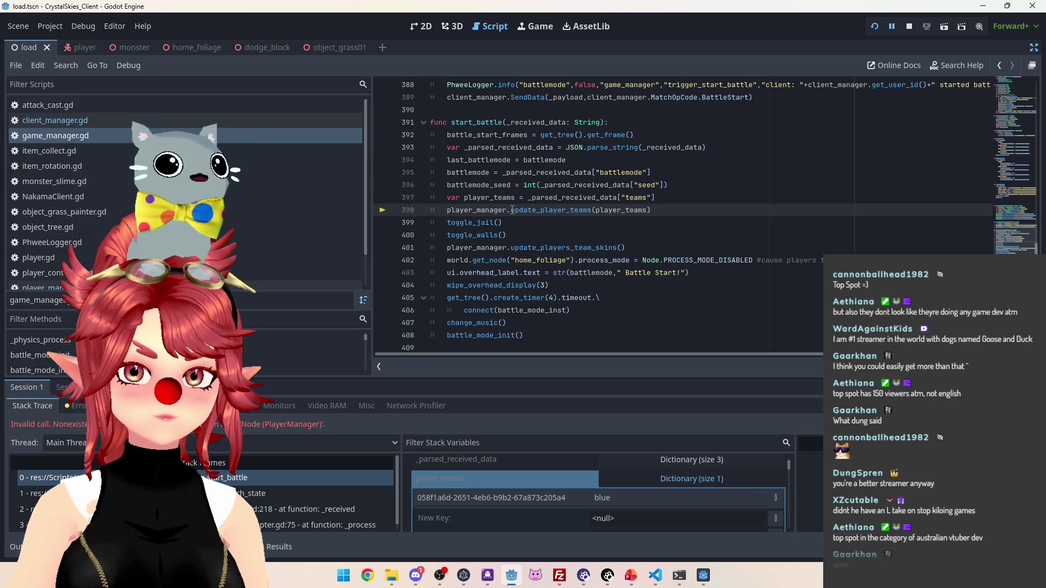
{"action": "left_click_drag", "start_coordinate": [512, 212], "coordinate": [594, 214]}
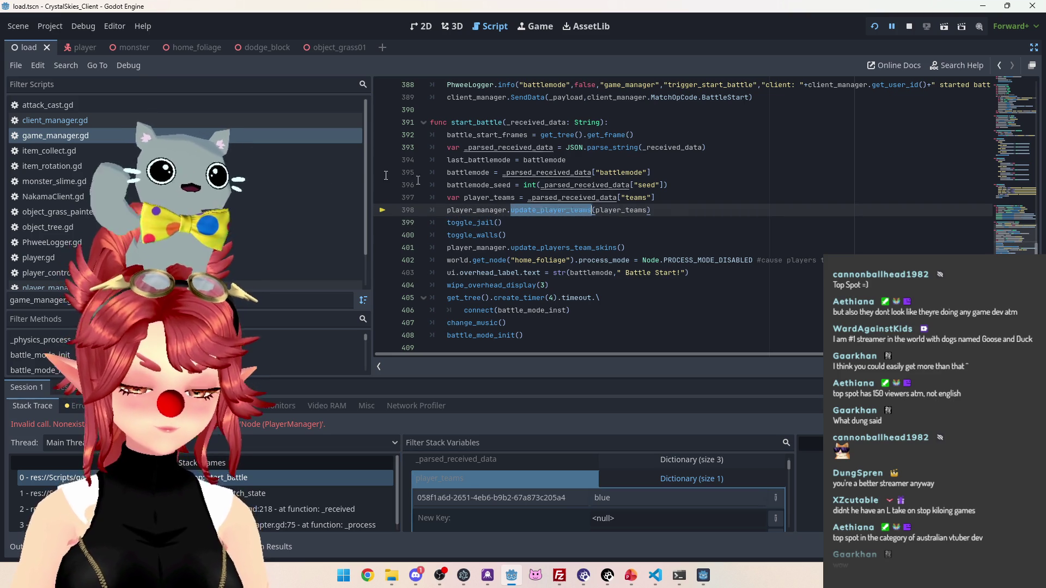
{"action": "left_click", "coordinate": [904, 30]}
Review the allocate_teams function in player_manager.gd and select its name
{"action": "left_click", "coordinate": [564, 213], "text": "ctrl"}
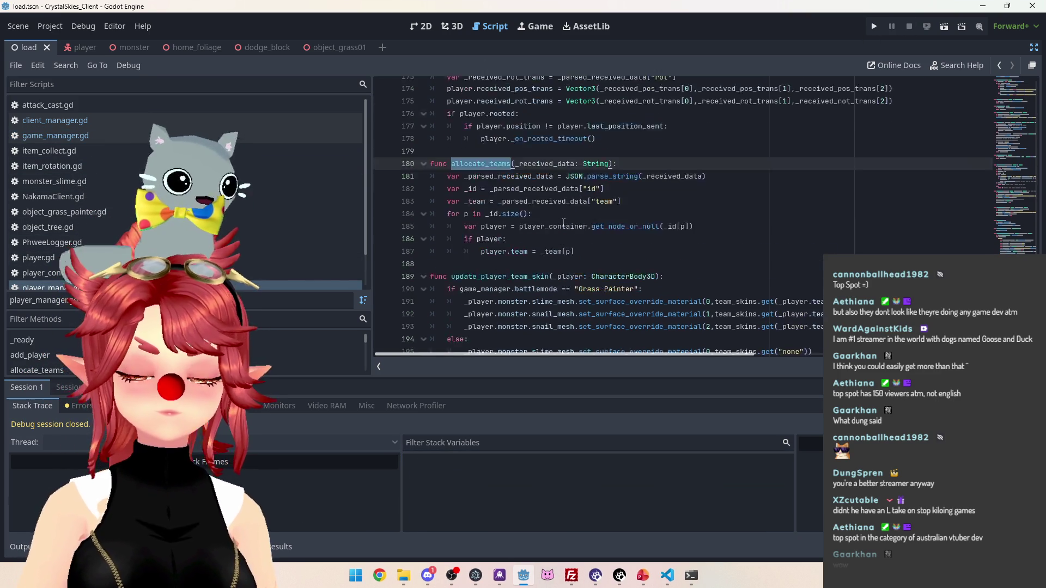
{"action": "scroll", "coordinate": [564, 222], "scroll_direction": "down", "scroll_amount": 3}
{"action": "scroll", "coordinate": [572, 249], "scroll_direction": "up", "scroll_amount": 3}
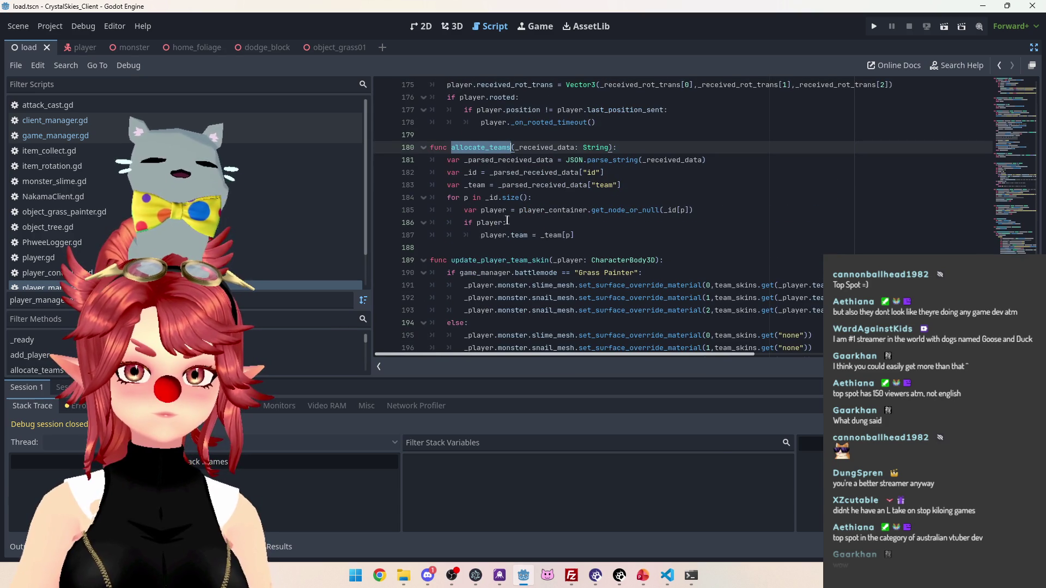
{"action": "left_click", "coordinate": [498, 249]}
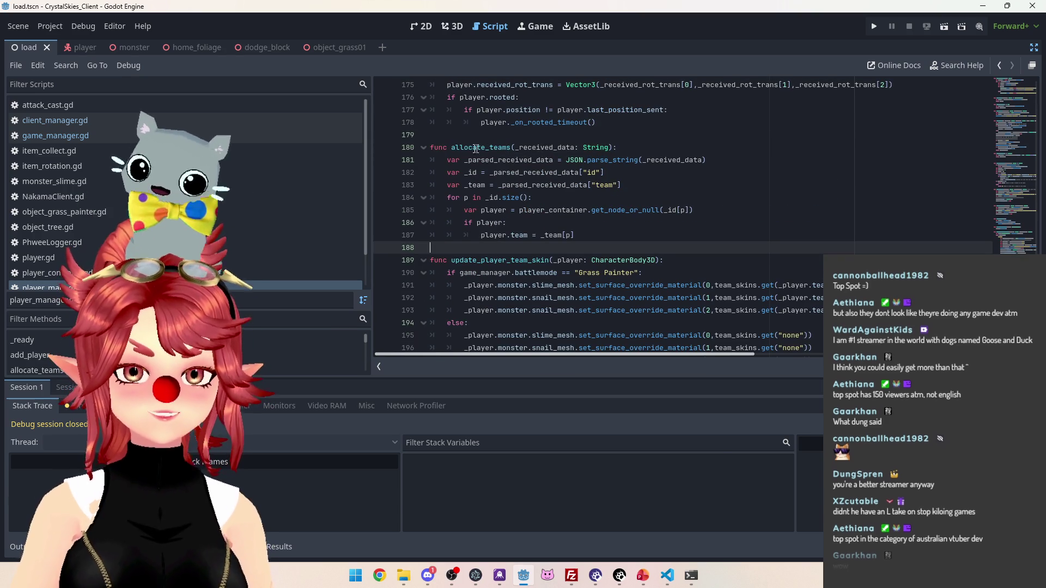
{"action": "left_click_drag", "start_coordinate": [453, 148], "coordinate": [503, 149]}
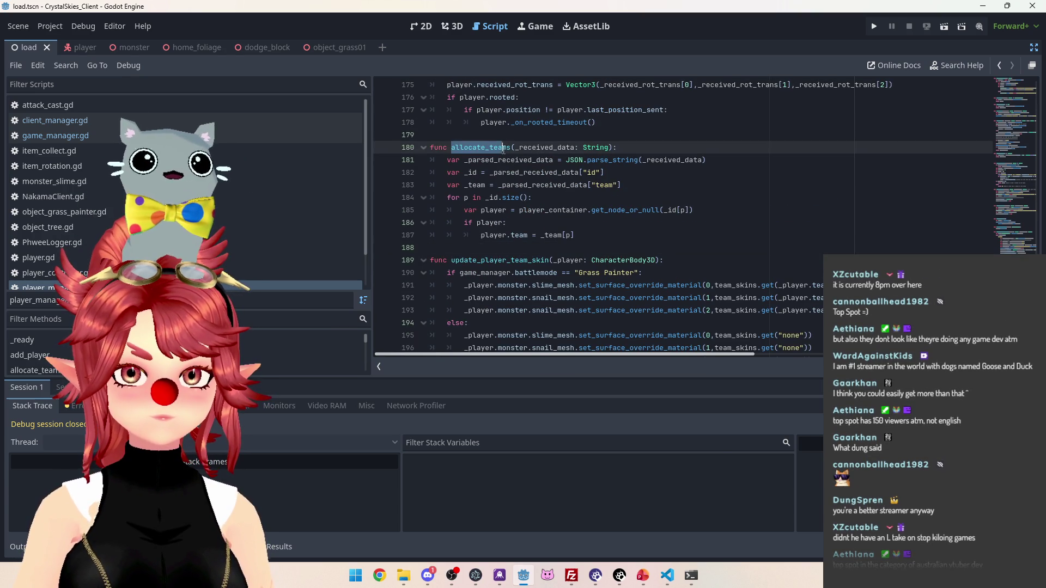
Find in Files for allocate_teams, checking its call in client_manager.gd and its definition
{"action": "key", "text": "ctrl+shift+f"}
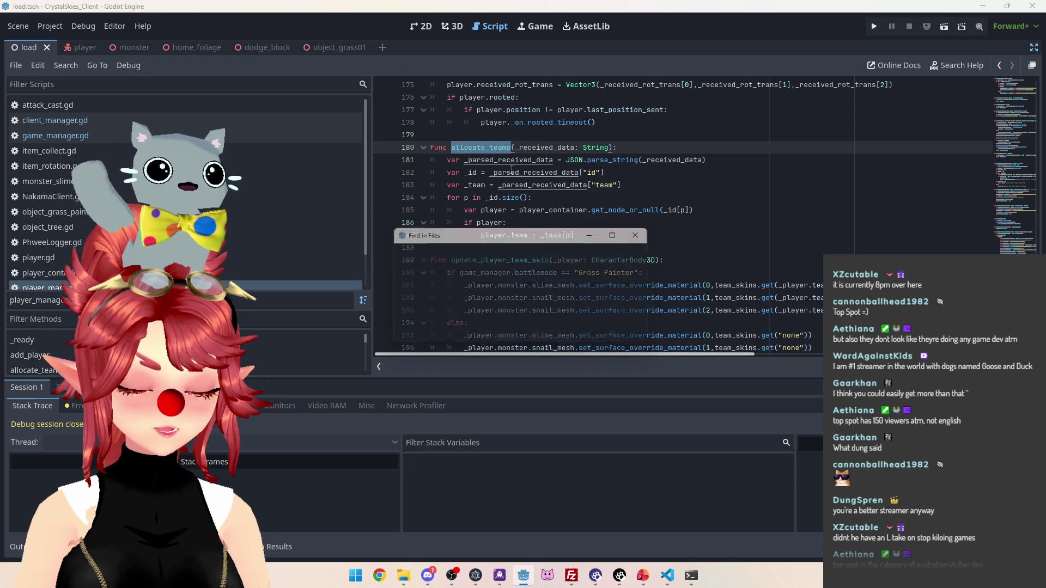
{"action": "left_click", "coordinate": [512, 330]}
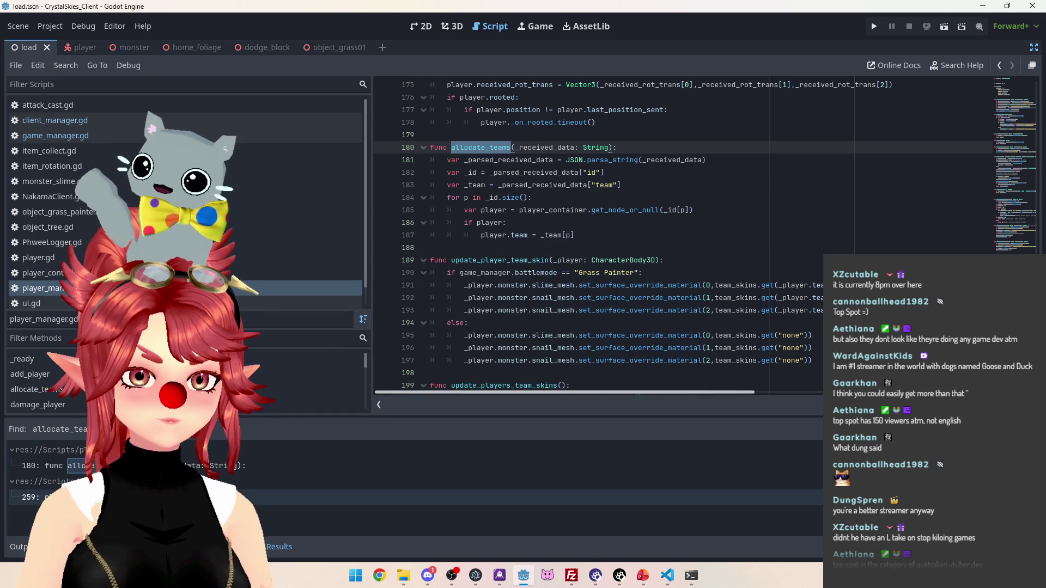
{"action": "left_click", "coordinate": [253, 498]}
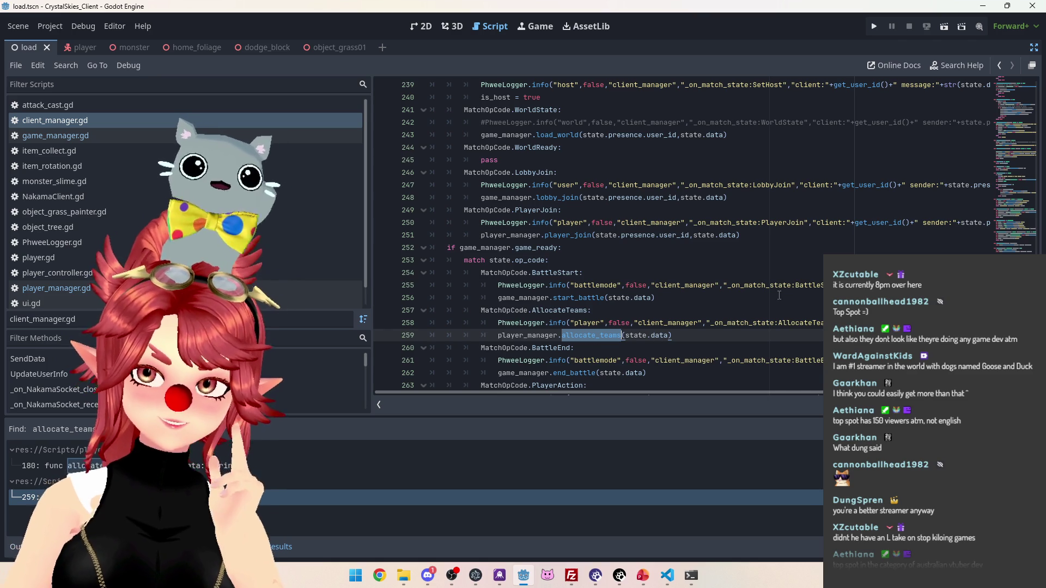
{"action": "scroll", "coordinate": [779, 294], "scroll_direction": "down", "scroll_amount": 2}
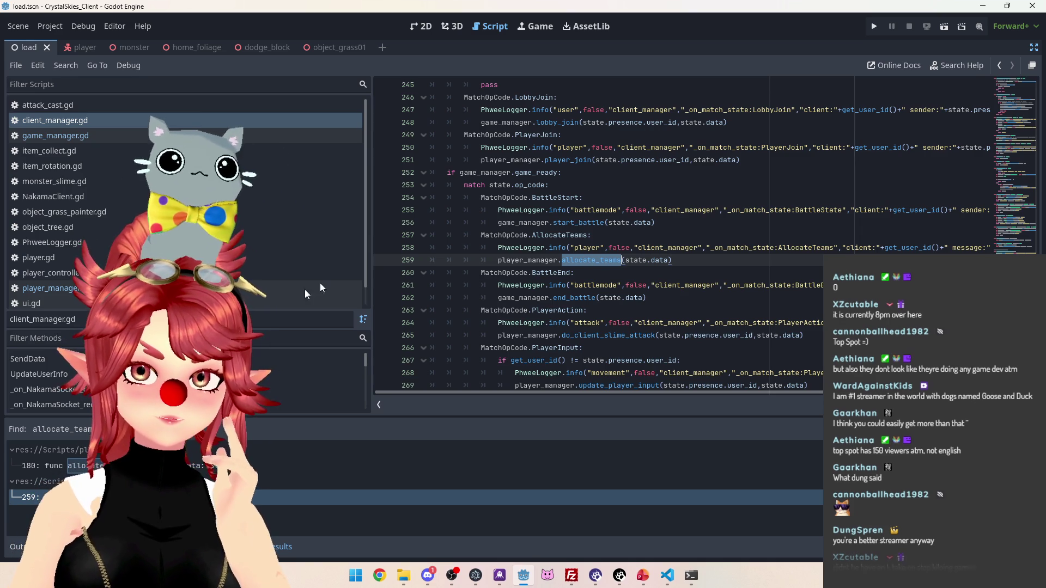
{"action": "left_click", "coordinate": [591, 261], "text": "ctrl"}
Try then remove a '#NOT IN USE' note, and select the whole allocate_teams function
{"action": "left_click", "coordinate": [456, 136]}
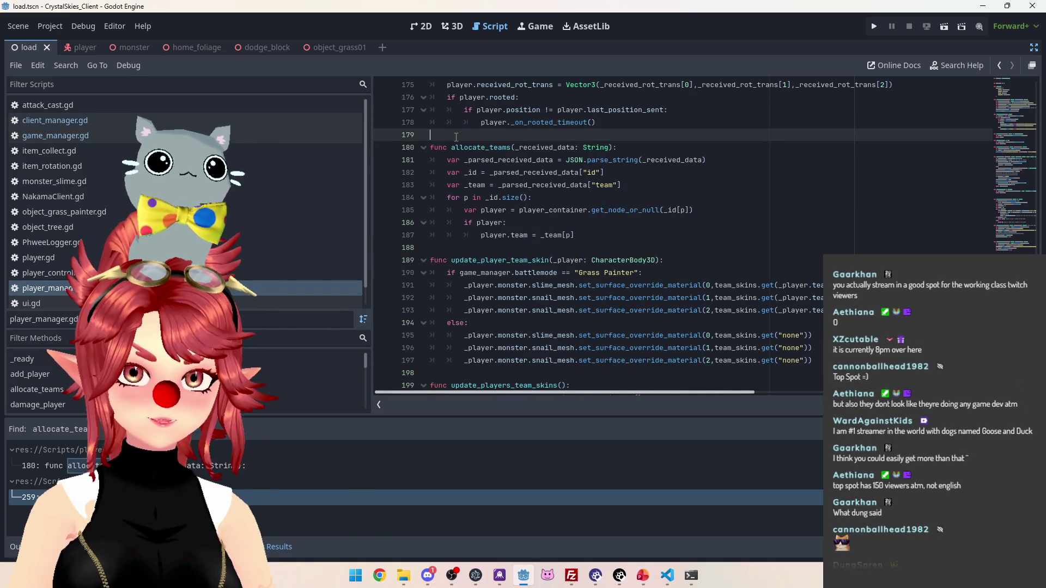
{"action": "key", "text": "Return"}
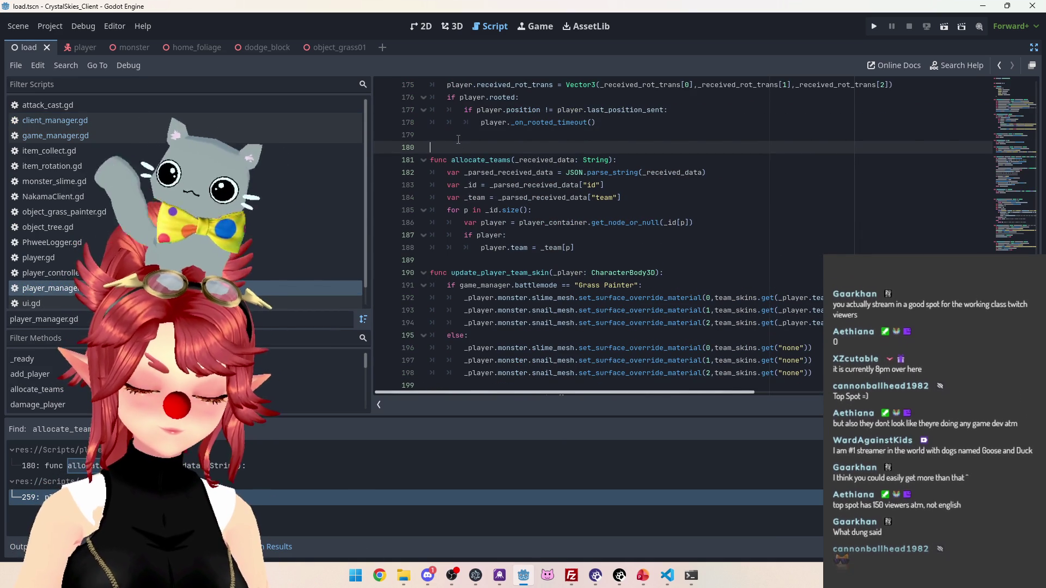
{"action": "type", "text": "#NOT IN USE"}
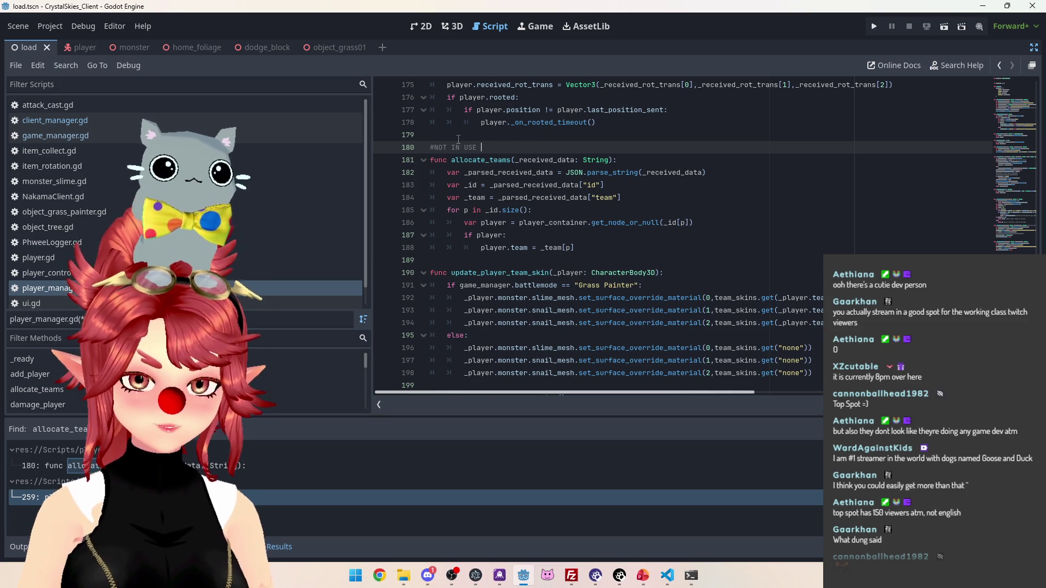
{"action": "key", "text": "BackSpace"}
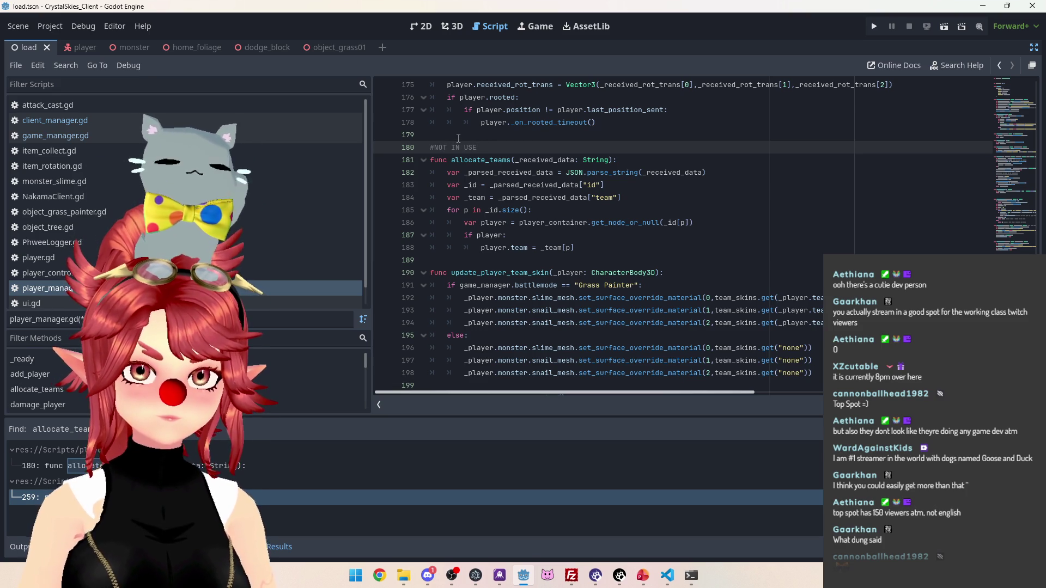
{"action": "left_click_drag", "start_coordinate": [509, 149], "coordinate": [430, 148]}
{"action": "key", "text": "BackSpace"}
{"action": "mouse_move", "coordinate": [575, 247]}
{"action": "left_mouse_down"}
{"action": "mouse_move", "coordinate": [435, 185]}
{"action": "mouse_move", "coordinate": [404, 158]}
{"action": "left_mouse_up"}
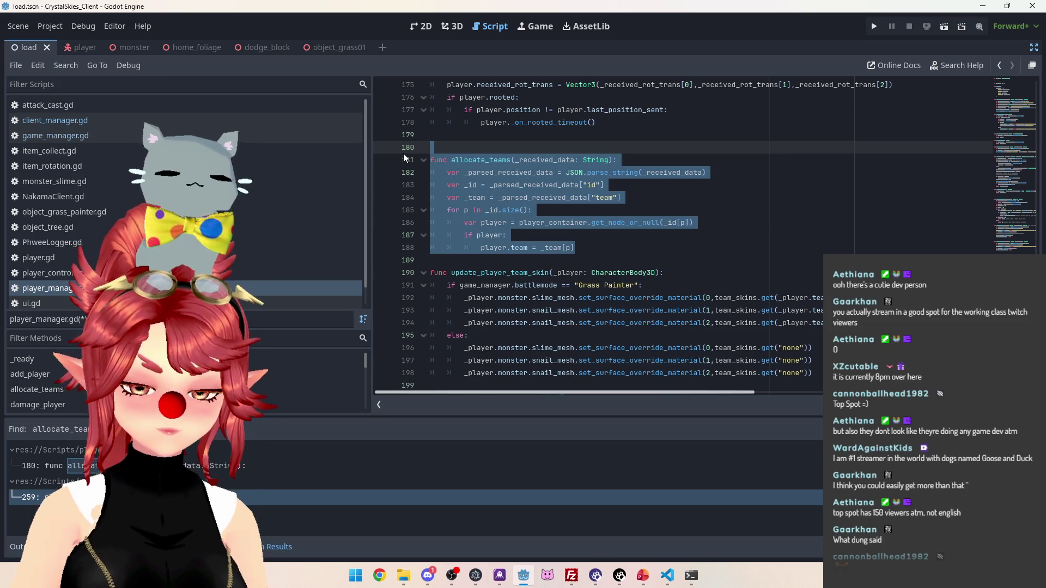
Comment out the allocate_teams call on line 259 of client_manager.gd and save
{"action": "left_click", "coordinate": [111, 121]}
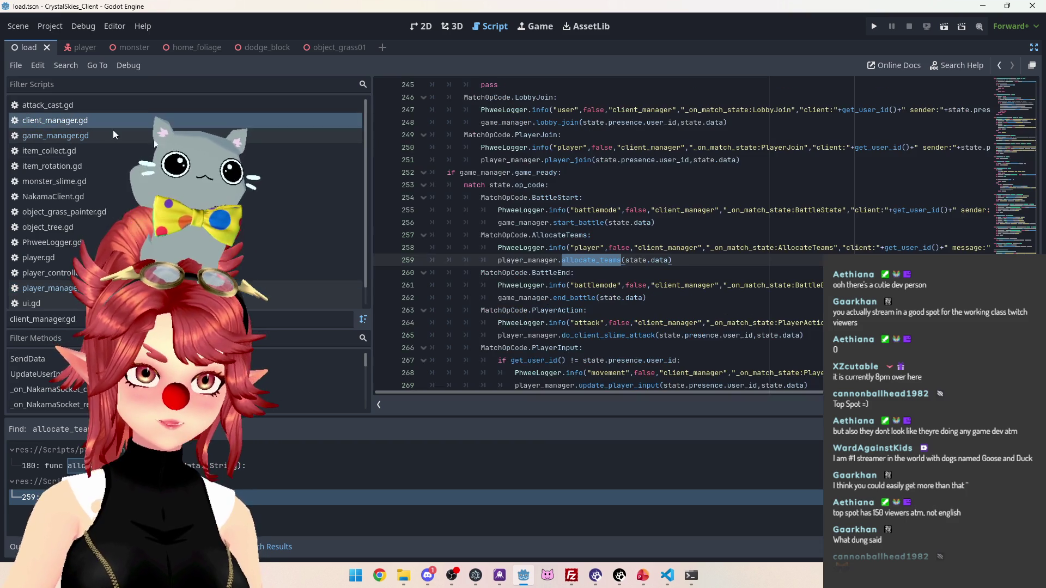
{"action": "left_click", "coordinate": [500, 261]}
{"action": "type", "text": "#"}
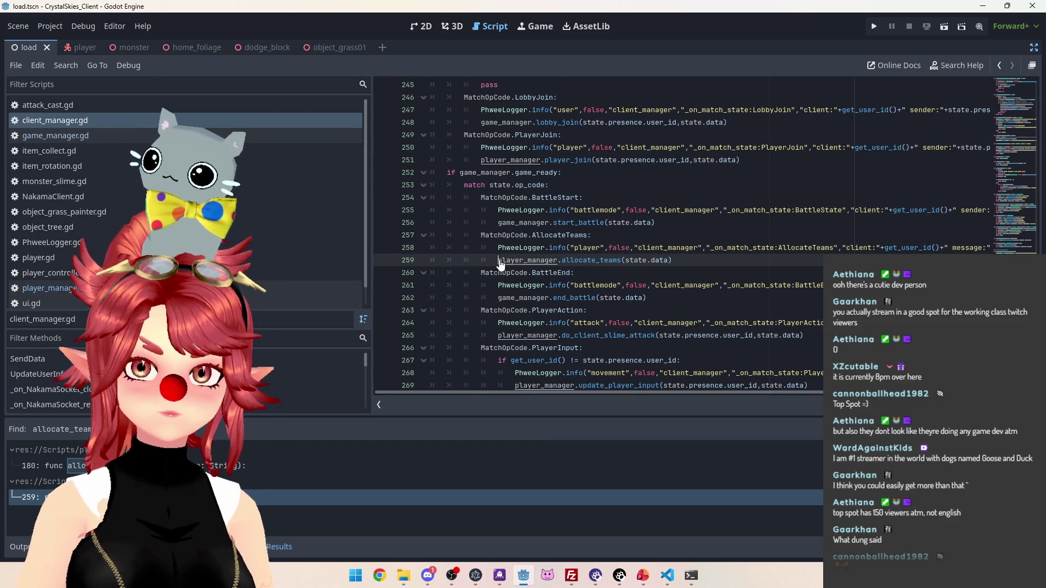
{"action": "left_click", "coordinate": [68, 125]}
{"action": "key", "text": "ctrl+s"}
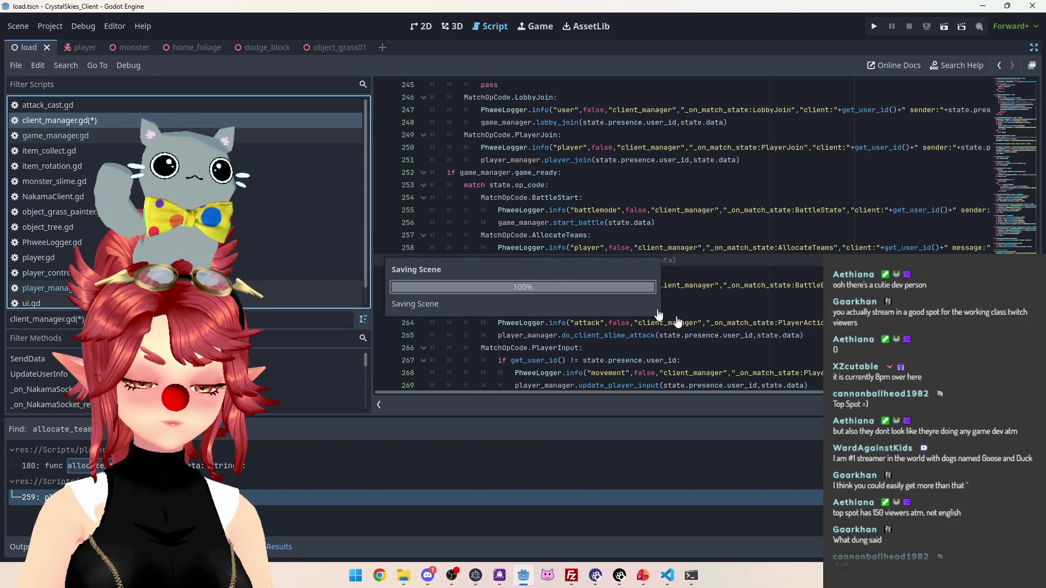
Paste update_player_teams with '()' on a new line above the old function in player_manager.gd
{"action": "left_click", "coordinate": [116, 136]}
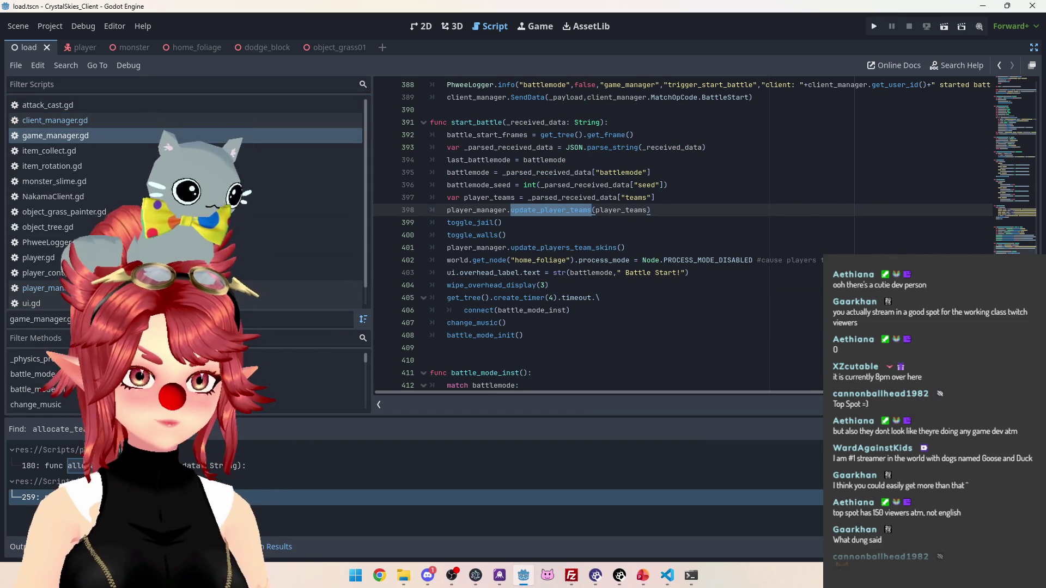
{"action": "left_click", "coordinate": [46, 288]}
{"action": "left_click", "coordinate": [495, 134]}
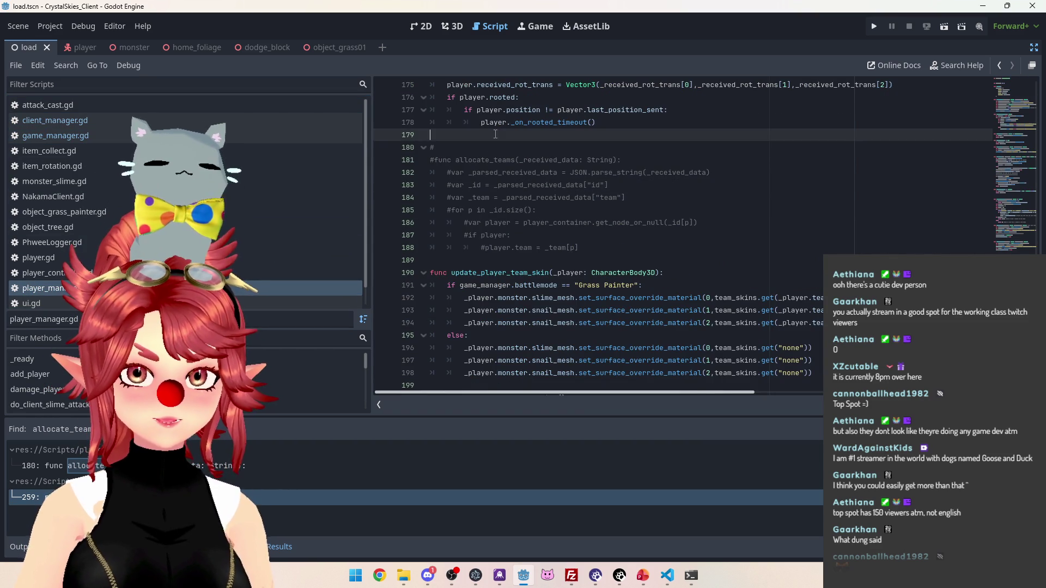
{"action": "key", "text": "Return"}
{"action": "type", "text": "update_player_teams"}
{"action": "key", "text": "Return"}
{"action": "left_click", "coordinate": [524, 147]}
{"action": "type", "text": "()"}
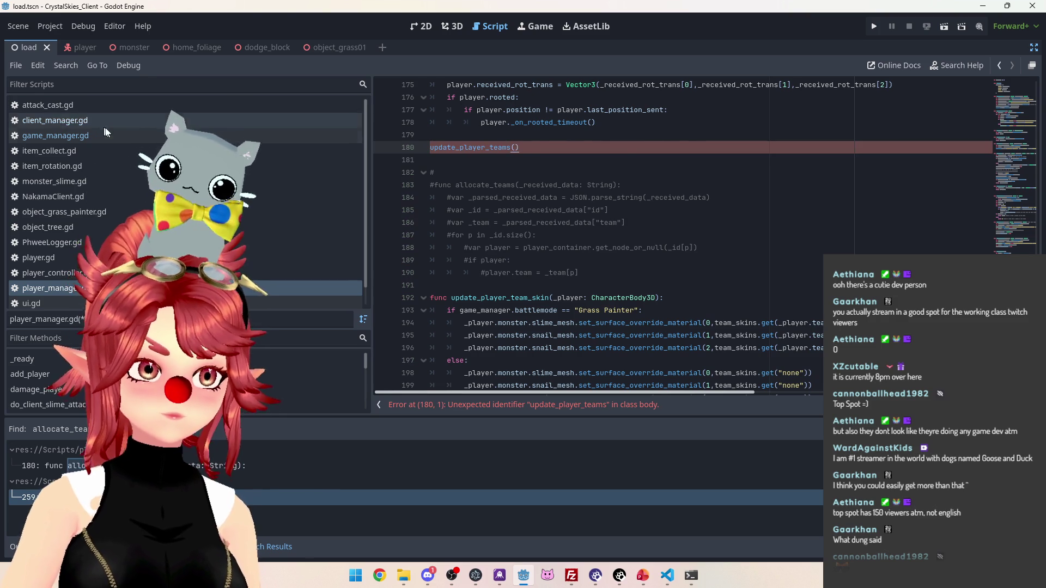
Complete line 180 as 'func update_player_teams(player_teams)', matching the game_manager.gd call
{"action": "left_click", "coordinate": [111, 135]}
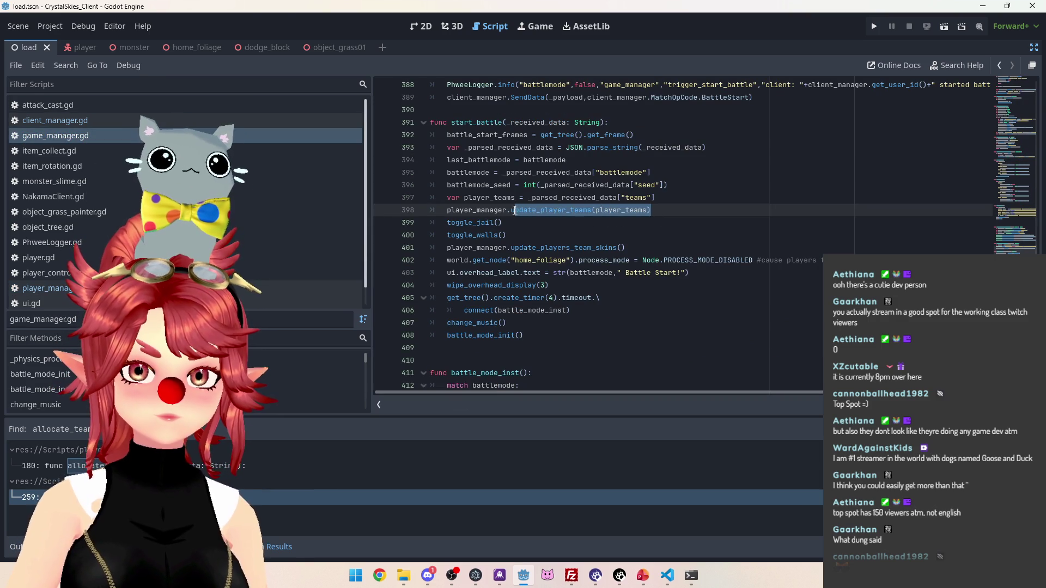
{"action": "left_click", "coordinate": [46, 288]}
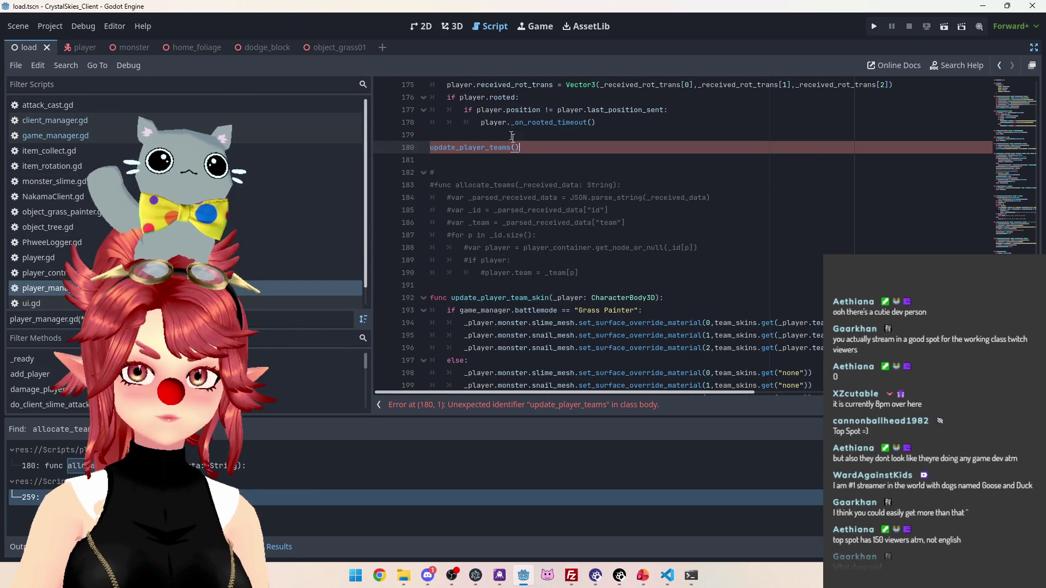
{"action": "type", "text": "player_teams"}
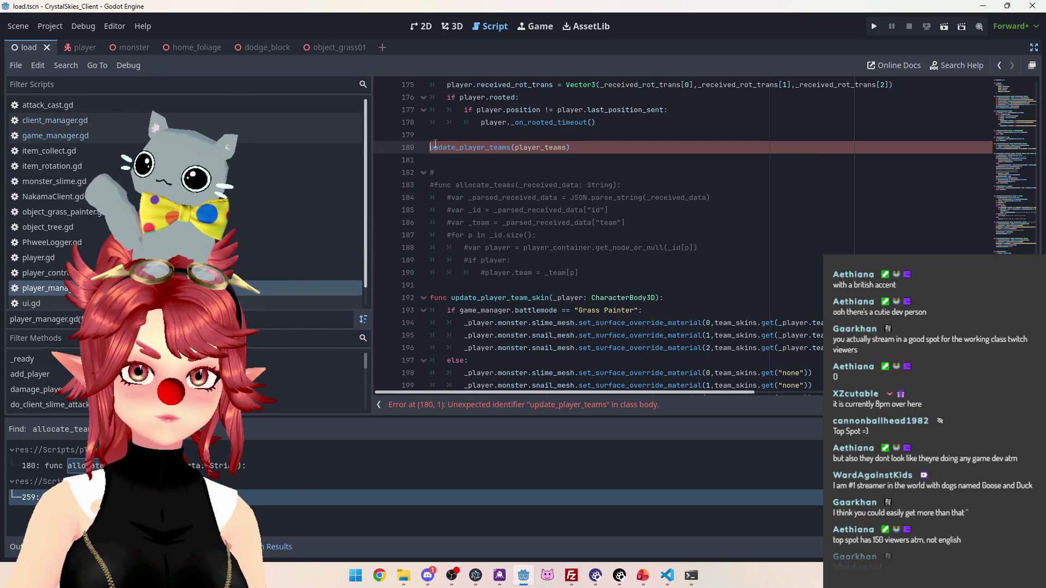
{"action": "key", "text": "Home"}
{"action": "type", "text": "func"}
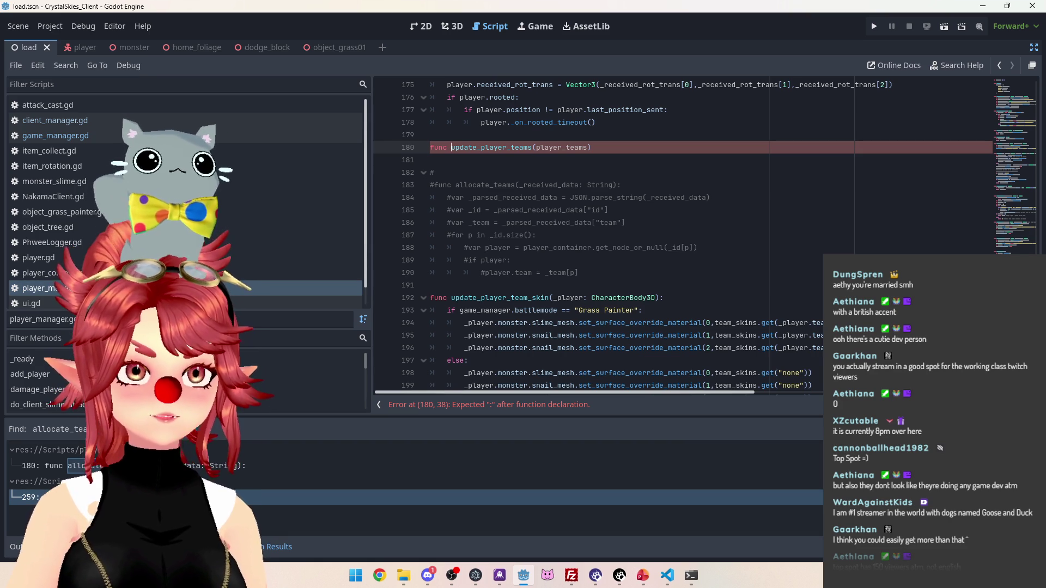
{"action": "key", "text": "alt+Tab"}
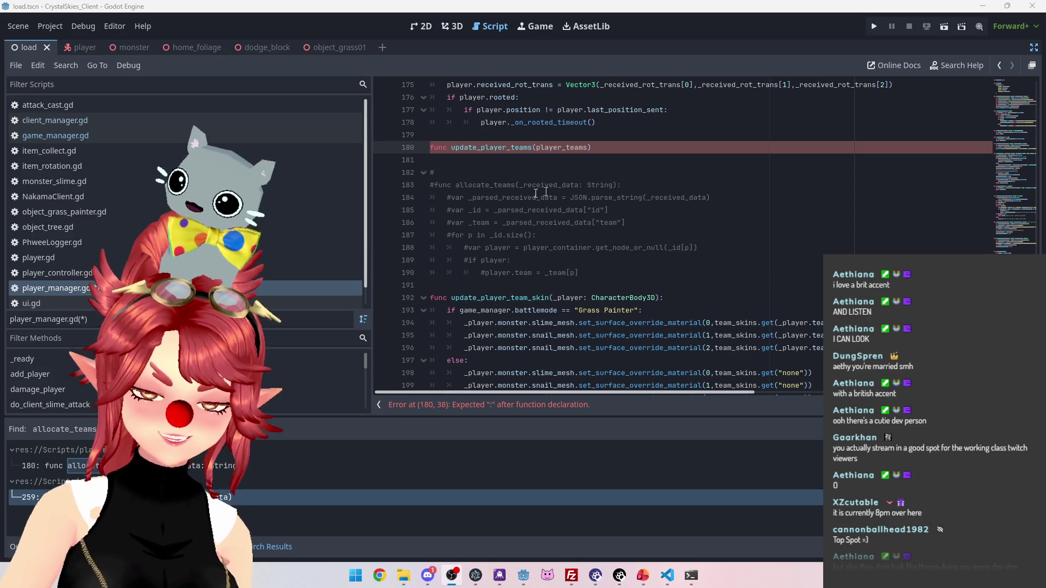
Add 'for p in player_teams:' as the body of update_player_teams
{"action": "left_click", "coordinate": [631, 143]}
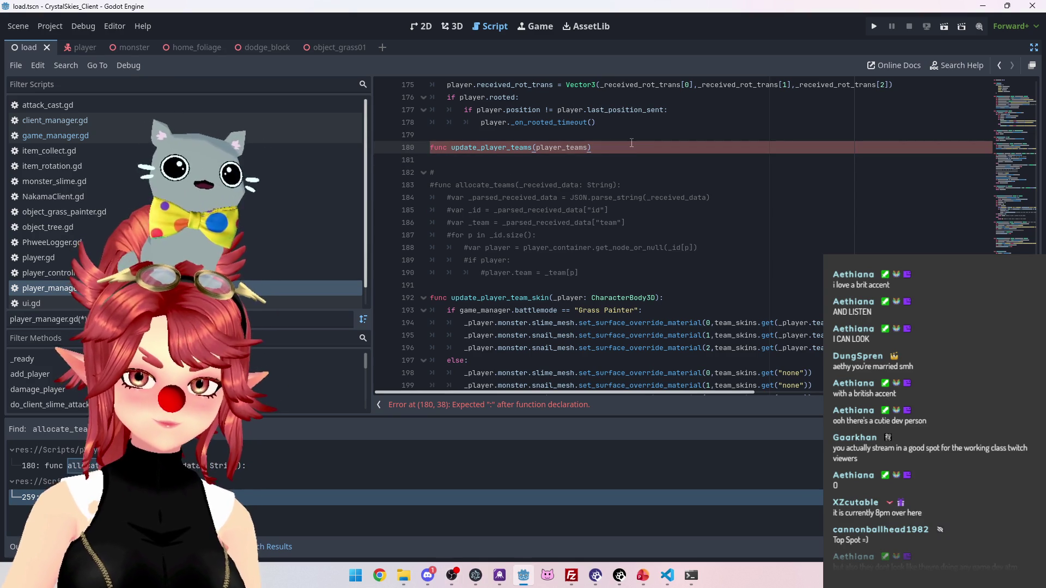
{"action": "type", "text": ":"}
{"action": "key", "text": "Return"}
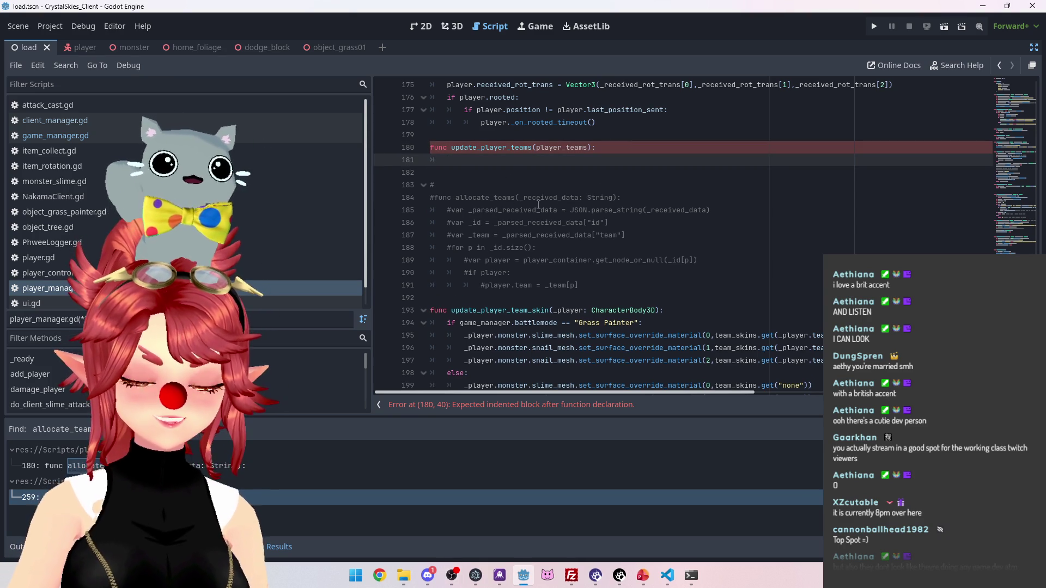
{"action": "scroll", "coordinate": [569, 203], "scroll_direction": "down", "scroll_amount": 1}
{"action": "scroll", "coordinate": [563, 120], "scroll_direction": "up", "scroll_amount": 1}
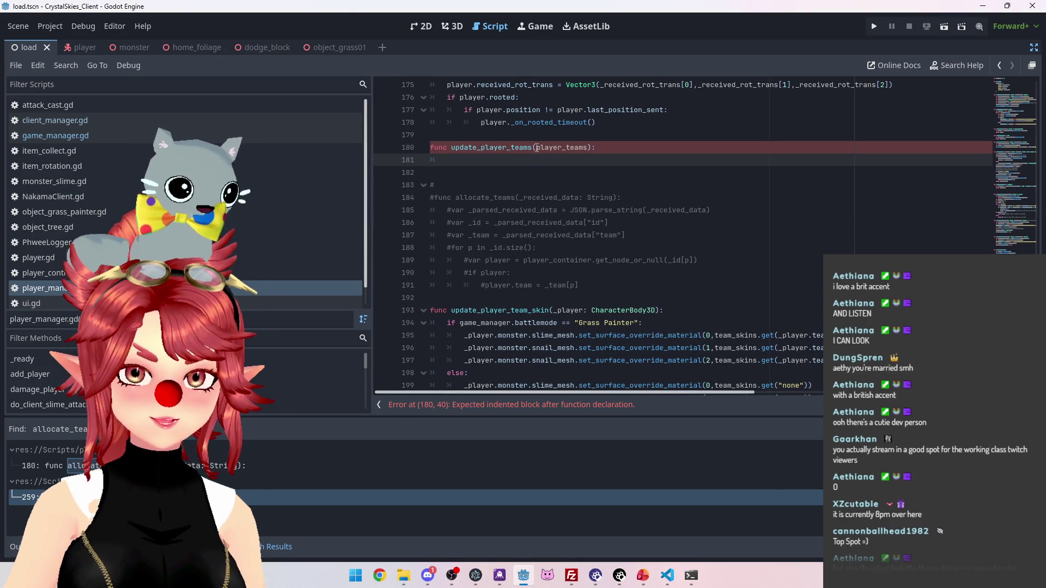
{"action": "left_click_drag", "start_coordinate": [537, 147], "coordinate": [588, 149]}
{"action": "key", "text": "Down"}
{"action": "type", "text": "for p in player_teams"}
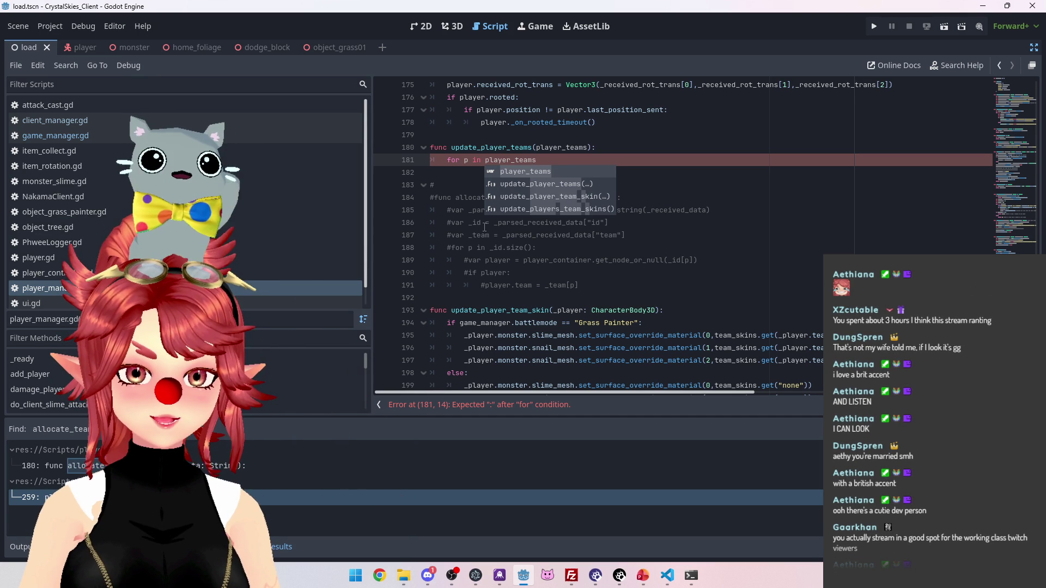
{"action": "type", "text": ":"}
{"action": "key", "text": "Return"}
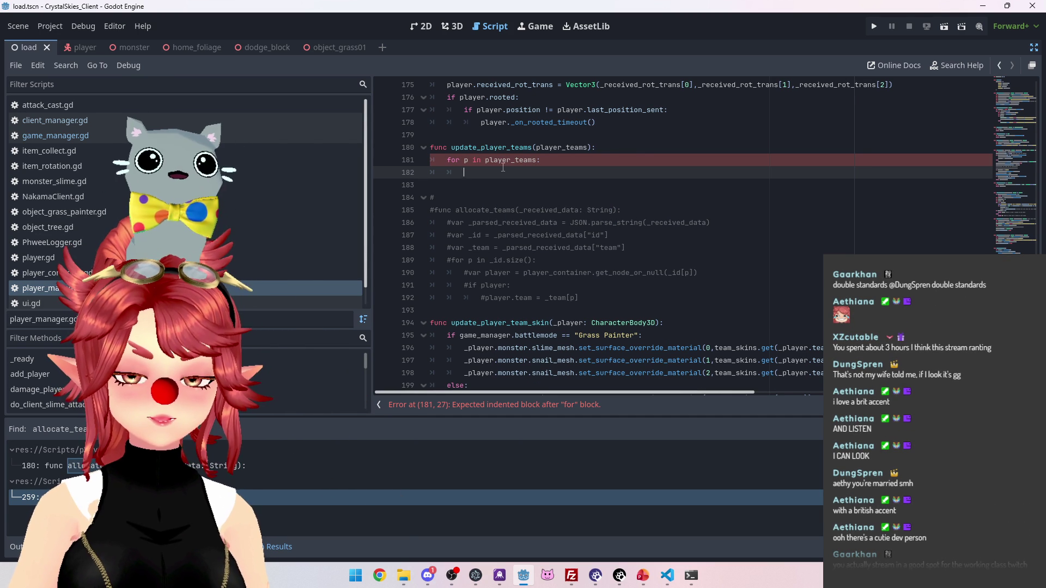
Draft the loop body's unfinished player_teams[] lookup, reusing the old player lookup line
{"action": "left_click_drag", "start_coordinate": [716, 274], "coordinate": [470, 275]}
{"action": "type", "text": "player_teams[]"}
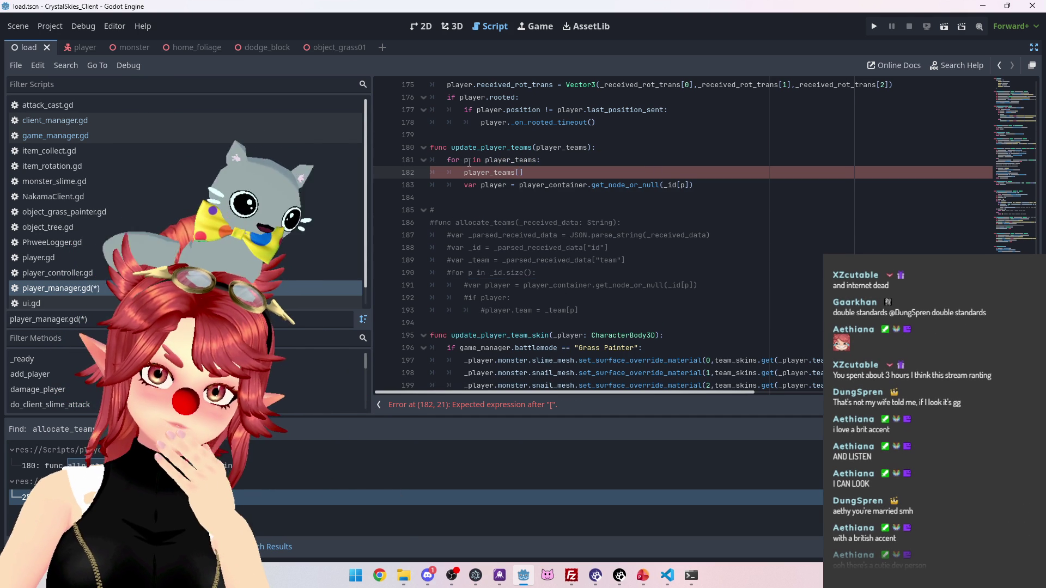
{"action": "double_click", "coordinate": [467, 160]}
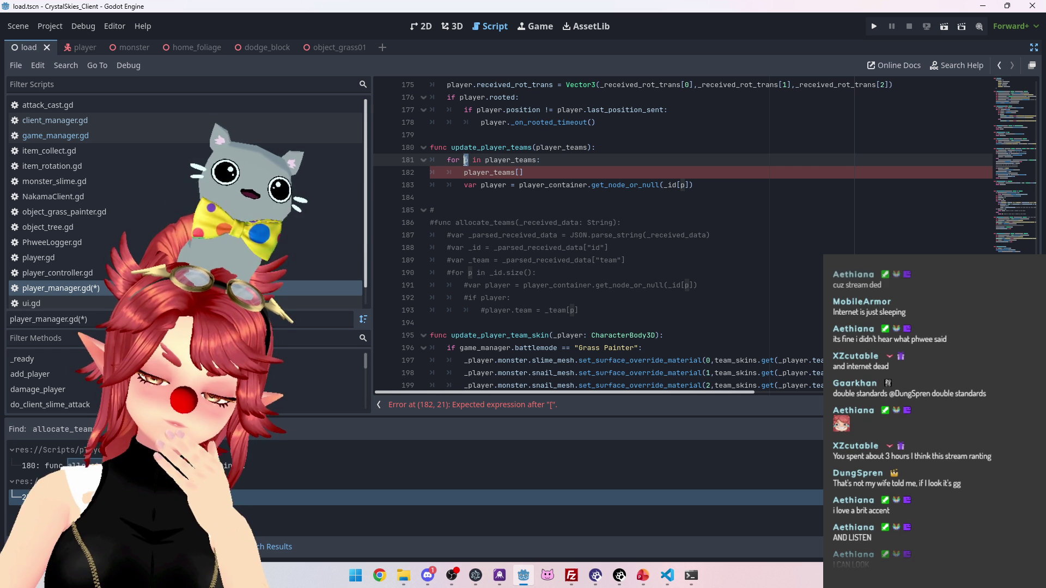
{"action": "left_click", "coordinate": [549, 161]}
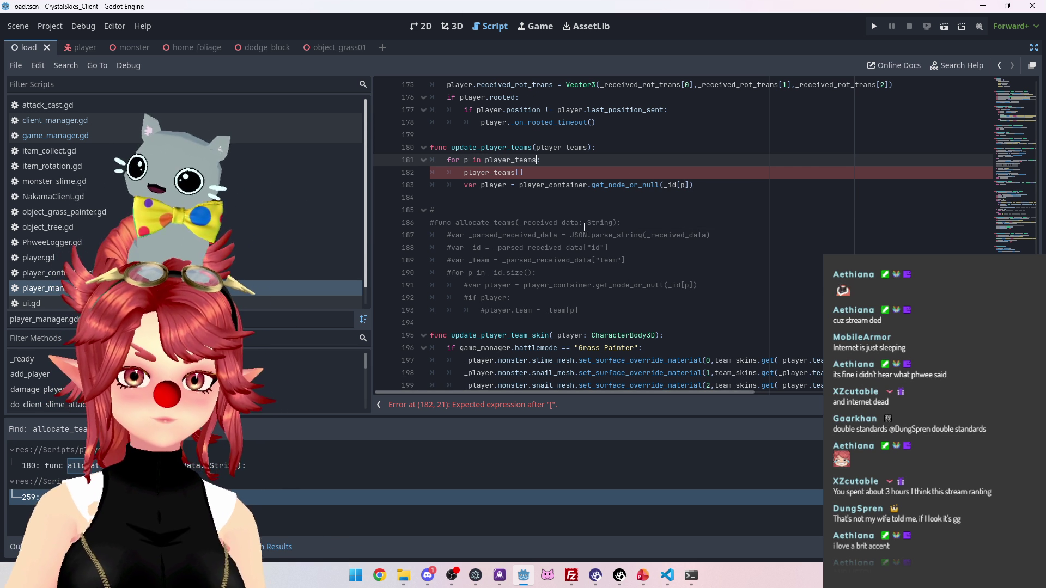
{"action": "type", "text": ":"}
{"action": "left_click", "coordinate": [537, 198]}
{"action": "left_click", "coordinate": [535, 174]}
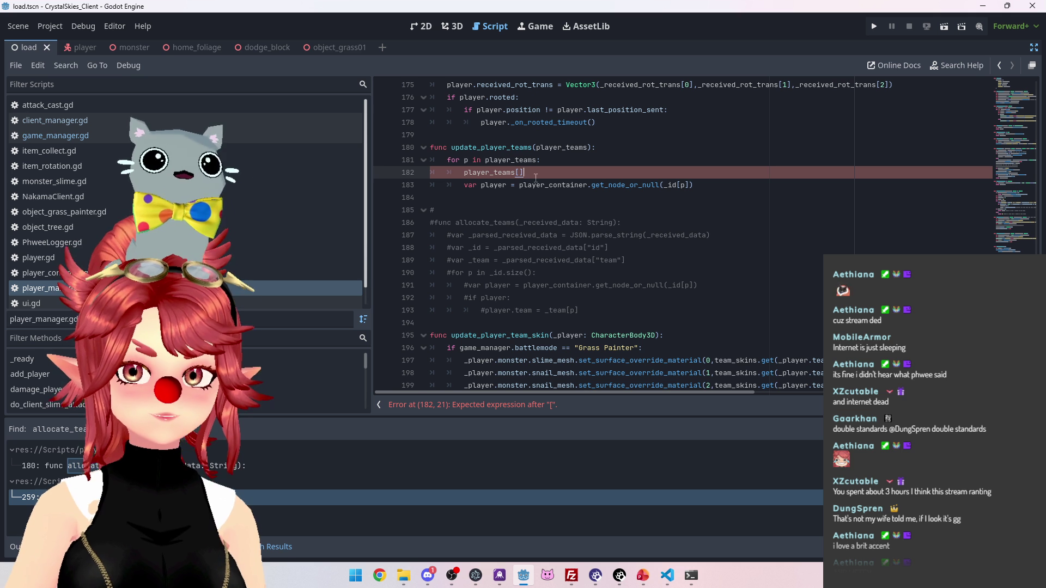
{"action": "left_click", "coordinate": [505, 214]}
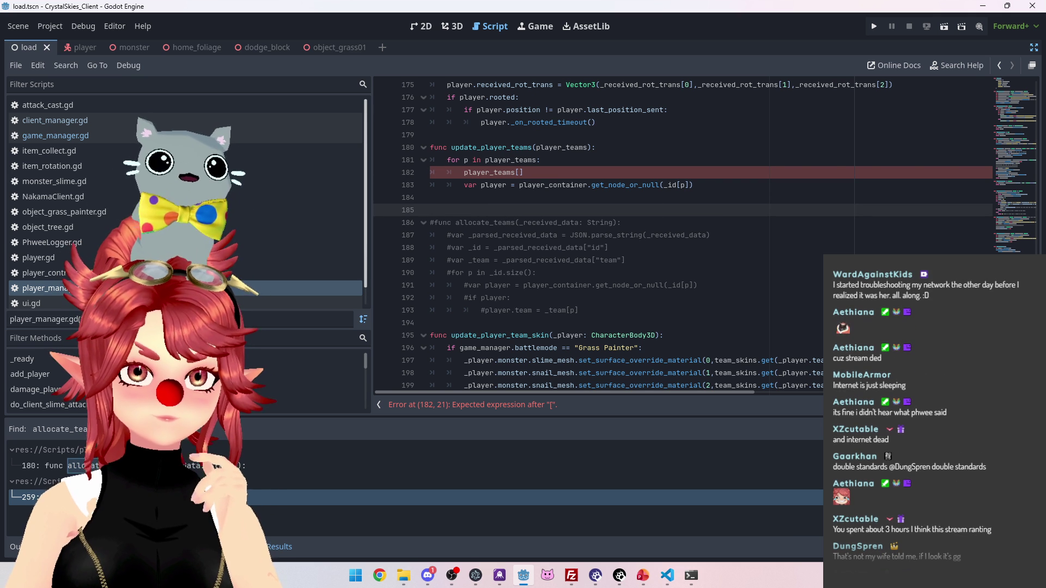
Bring up the nk_lobbyhandler.ts matchLoop server code in VS Code
{"action": "key", "text": "alt+Tab"}
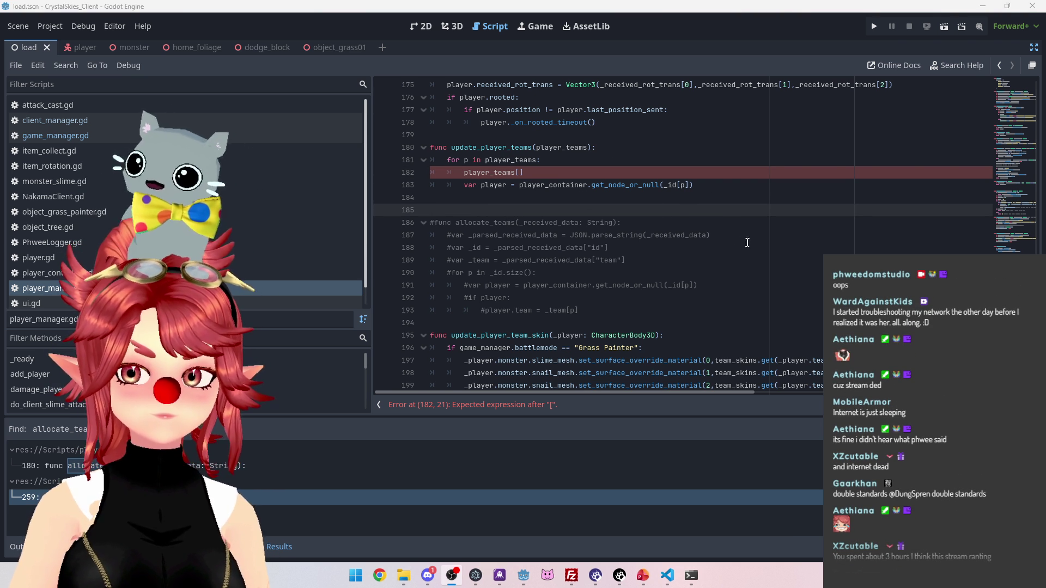
{"action": "left_click", "coordinate": [632, 196]}
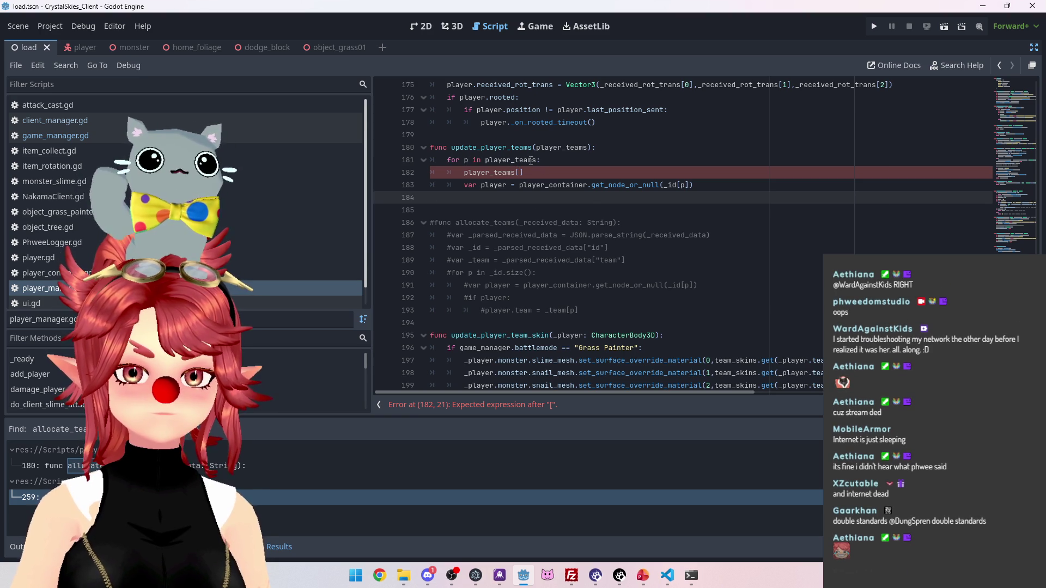
{"action": "mouse_move", "coordinate": [487, 173]}
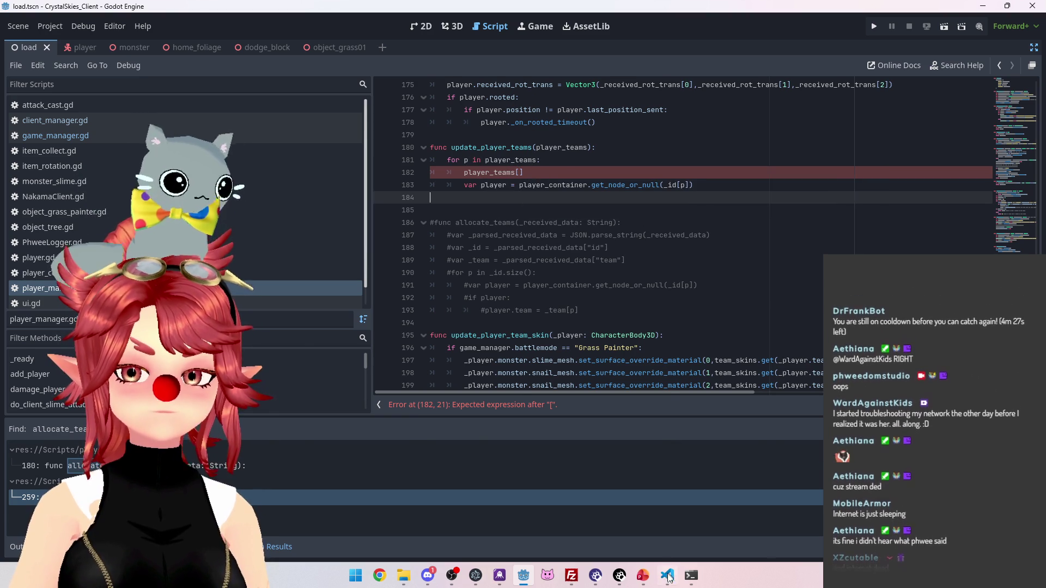
{"action": "key", "text": "alt+Tab"}
{"action": "scroll", "coordinate": [575, 289], "scroll_direction": "up", "scroll_amount": 5}
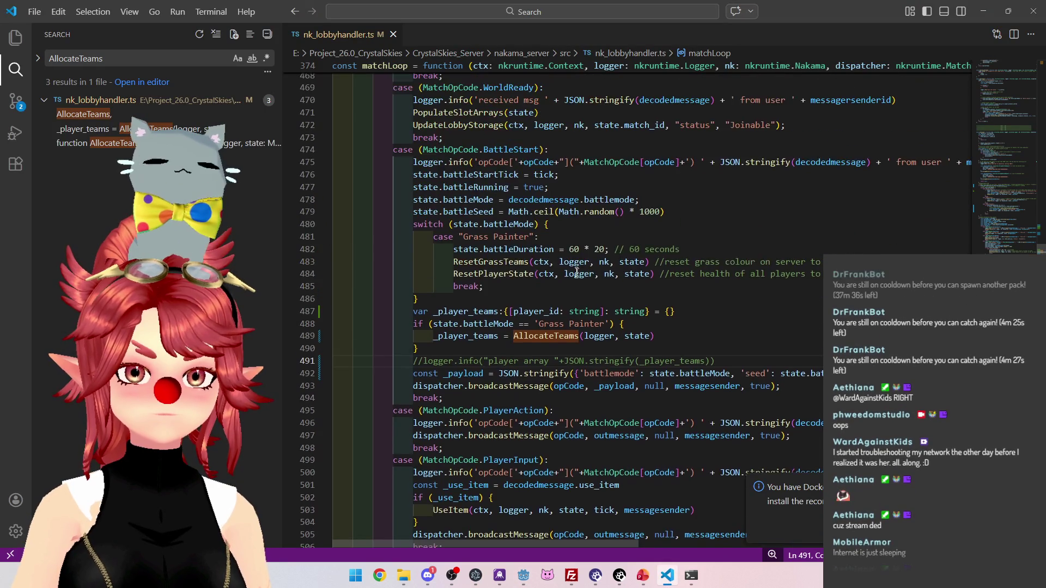
Search 'session' to view AllocateTeams' sessionId loop in the lobby handler, then return to Godot
{"action": "scroll", "coordinate": [575, 288], "scroll_direction": "down", "scroll_amount": 5}
{"action": "triple_click", "coordinate": [126, 58]}
{"action": "type", "text": "session"}
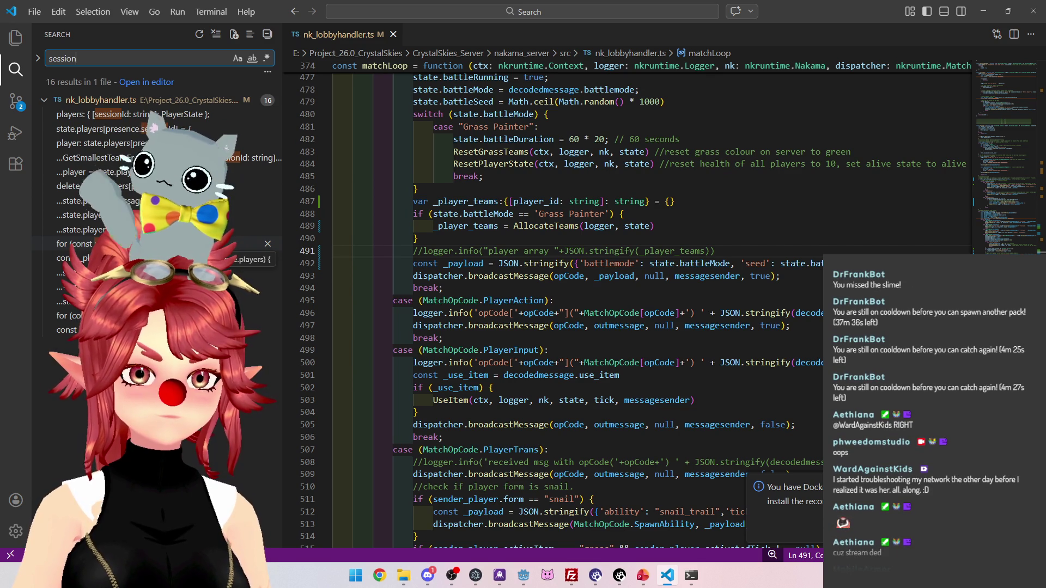
{"action": "left_click", "coordinate": [136, 244]}
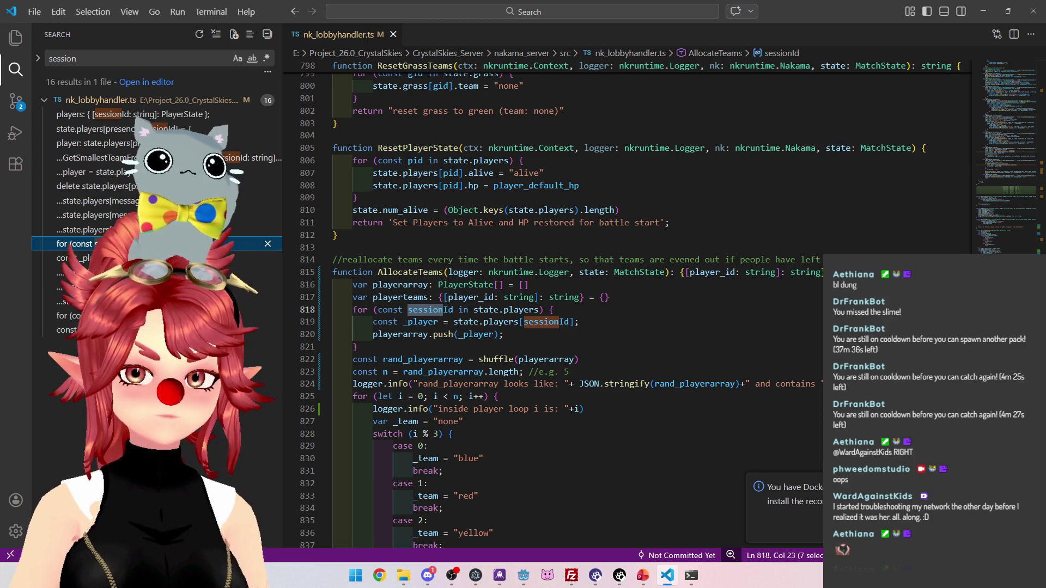
{"action": "left_click", "coordinate": [523, 575]}
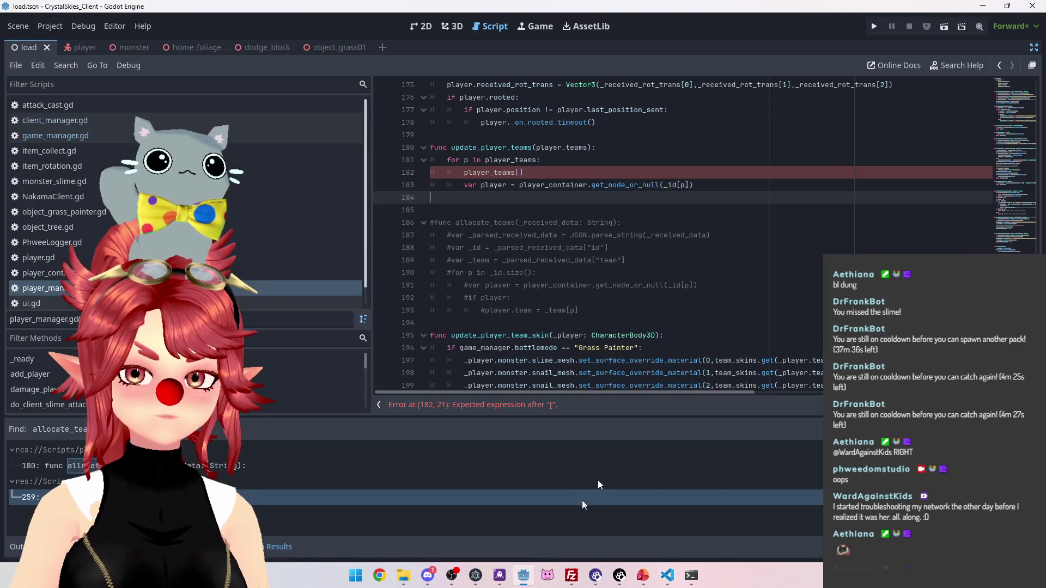
Fill in the lookup on line 182 as player_teams[p] inside the update_player_teams loop
{"action": "left_click", "coordinate": [520, 171]}
{"action": "type", "text": "p]"}
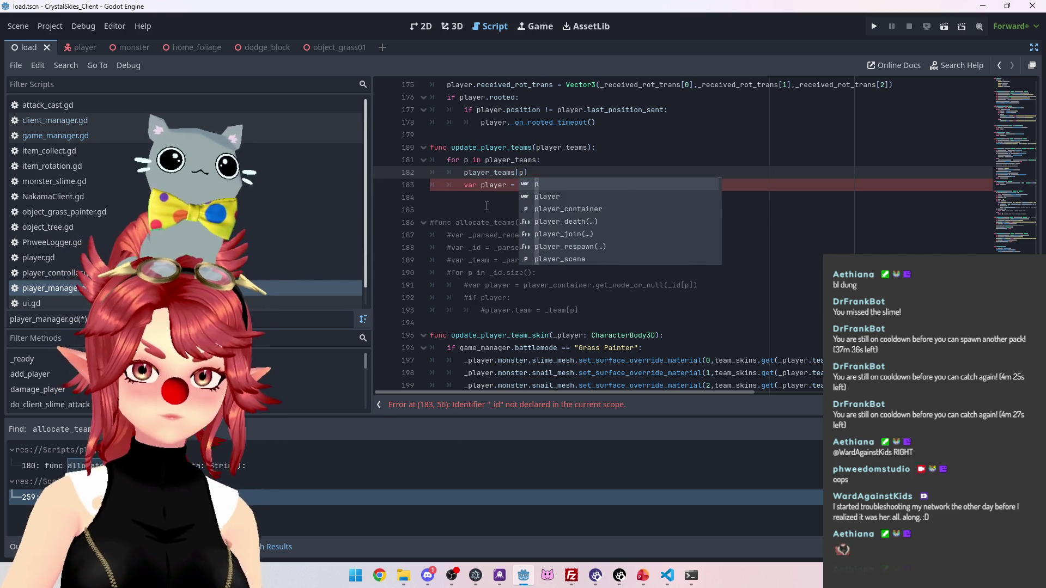
{"action": "left_click", "coordinate": [489, 207]}
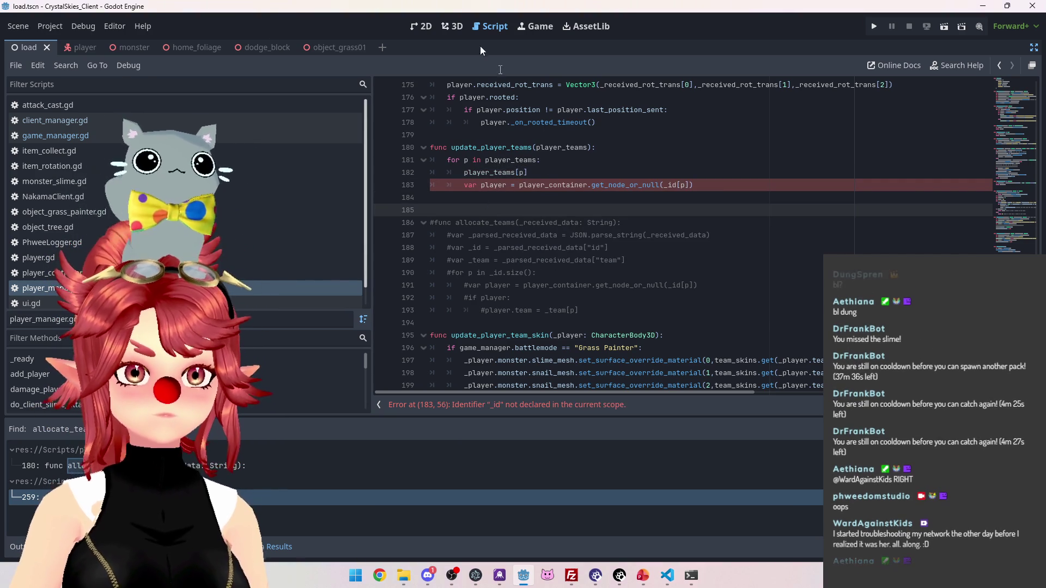
{"action": "key", "text": "alt+Tab"}
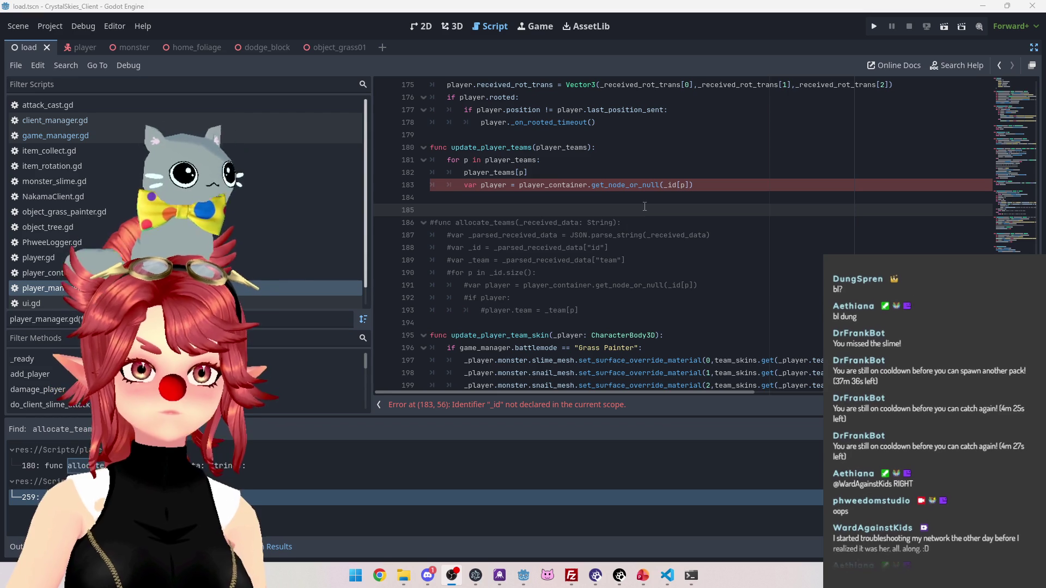
{"action": "left_click", "coordinate": [497, 197]}
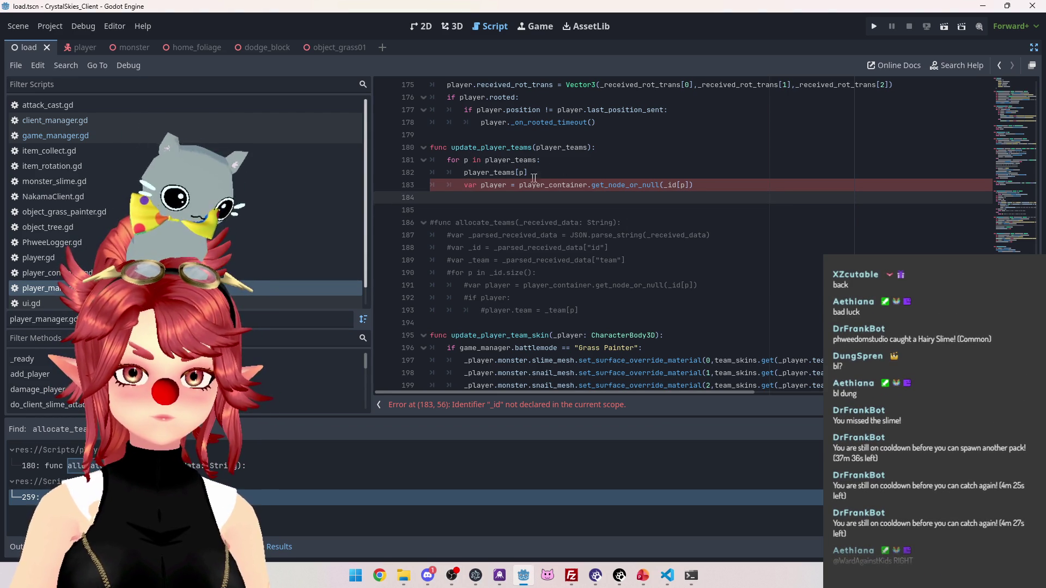
Tidy line 182 by removing a stray '_pl', then bring up the Nakama server terminal
{"action": "left_click", "coordinate": [543, 173]}
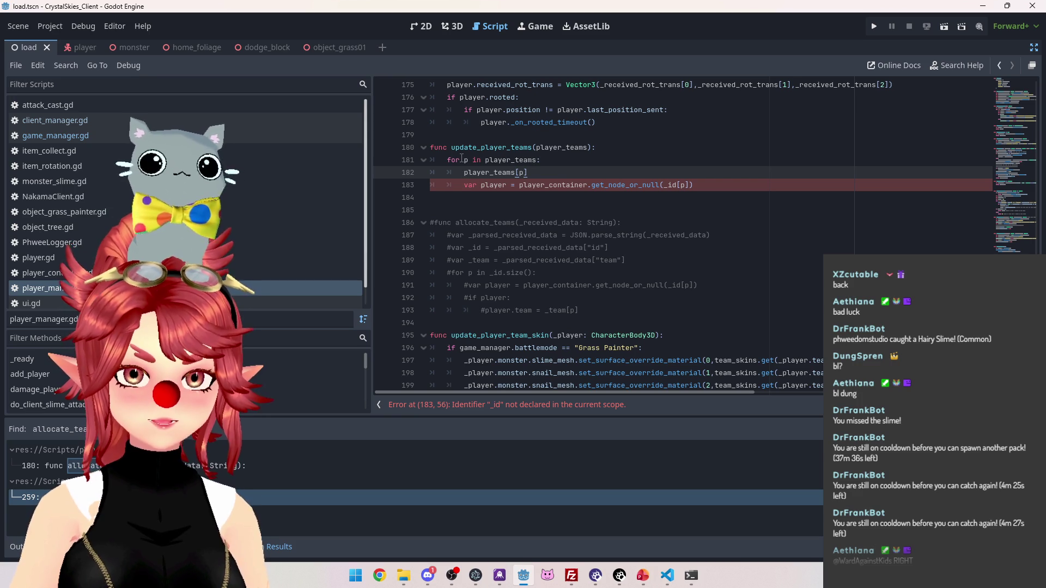
{"action": "left_click_drag", "start_coordinate": [527, 173], "coordinate": [464, 173]}
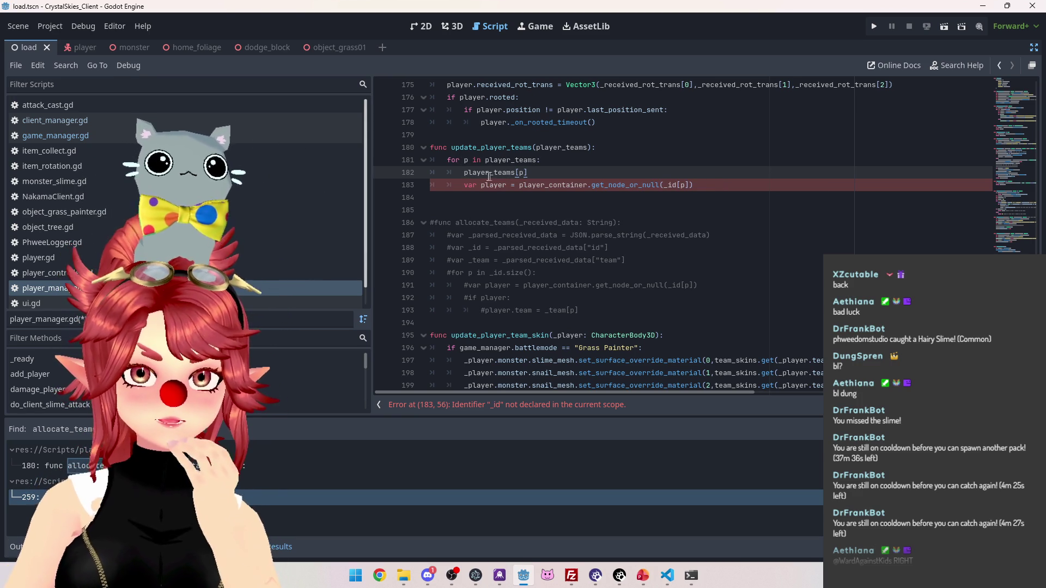
{"action": "left_click_drag", "start_coordinate": [464, 173], "coordinate": [554, 177]}
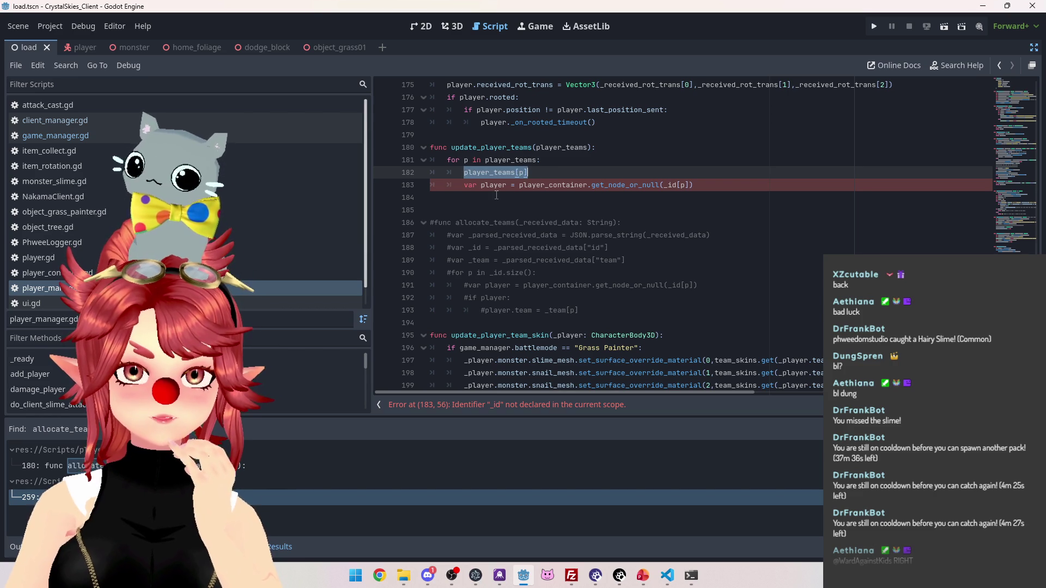
{"action": "key", "text": "Down"}
{"action": "key", "text": "Down"}
{"action": "key", "text": "Up"}
{"action": "key", "text": "Up"}
{"action": "left_click_drag", "start_coordinate": [430, 184], "coordinate": [460, 188]}
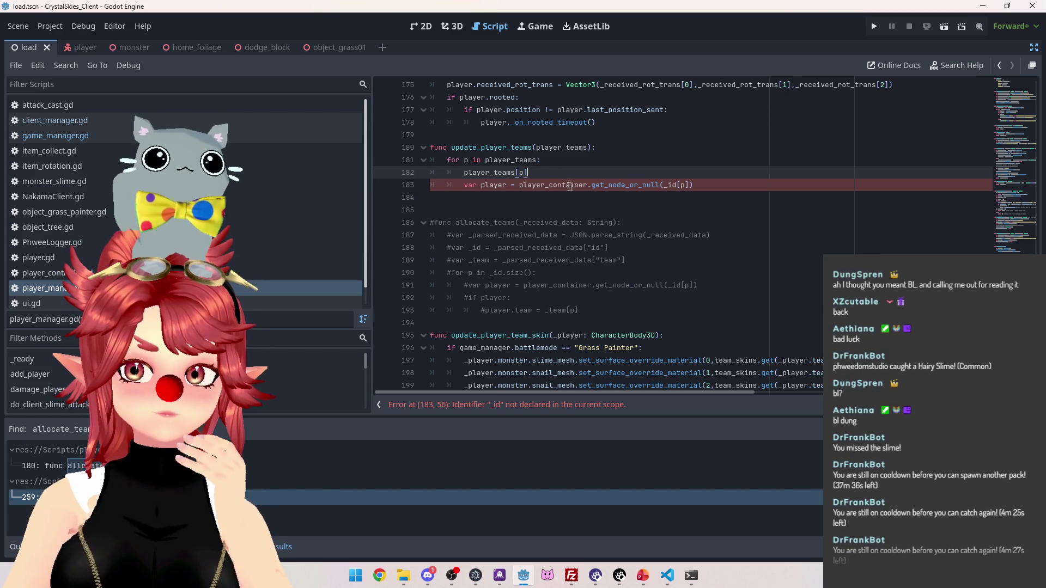
{"action": "key", "text": "Down"}
{"action": "left_click", "coordinate": [519, 185]}
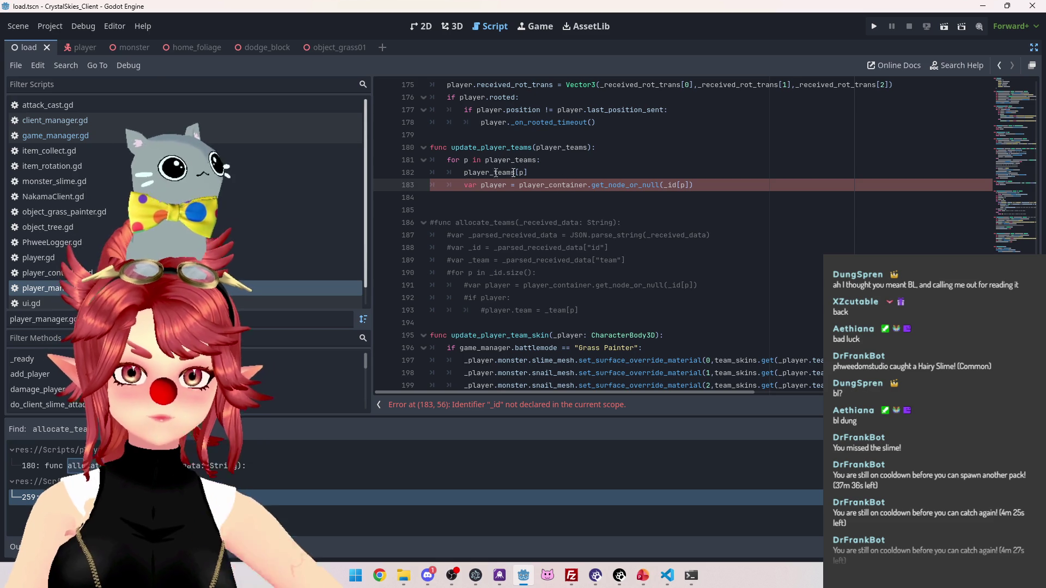
{"action": "key", "text": "Up"}
{"action": "left_click", "coordinate": [464, 172]}
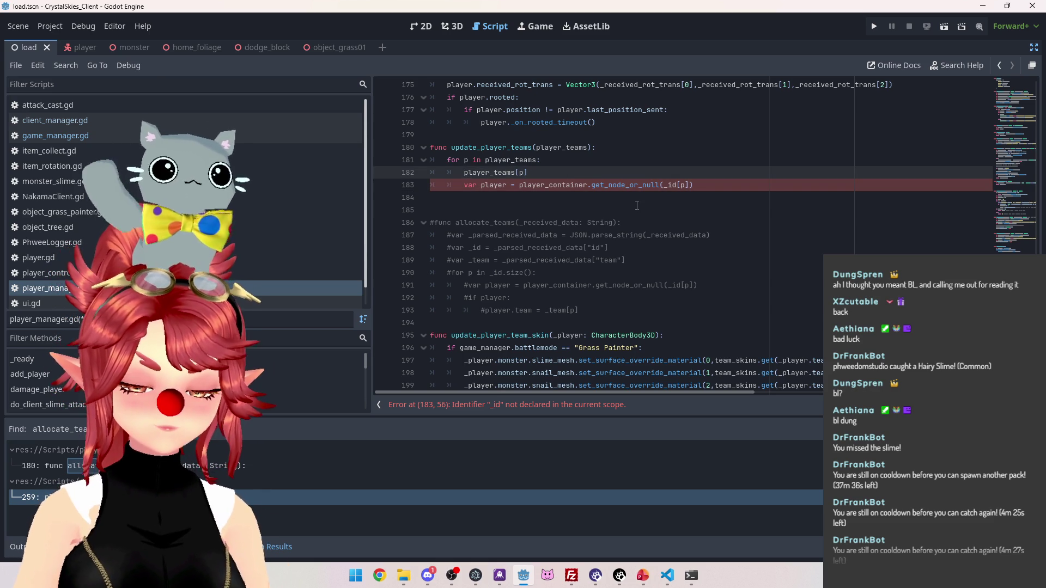
{"action": "type", "text": "_pl"}
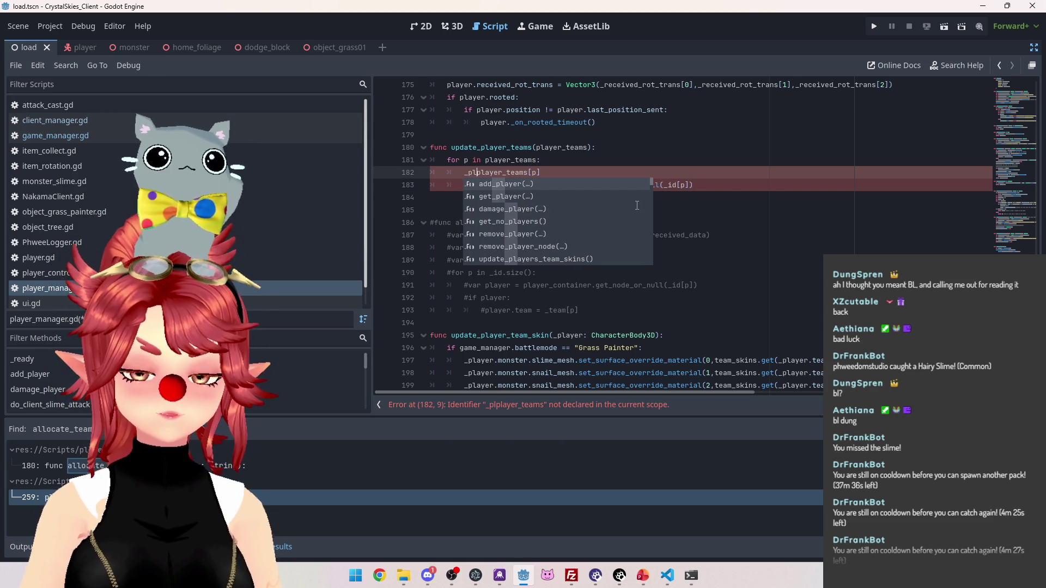
{"action": "key", "text": "BackSpace"}
{"action": "key", "text": "BackSpace"}
{"action": "key", "text": "BackSpace"}
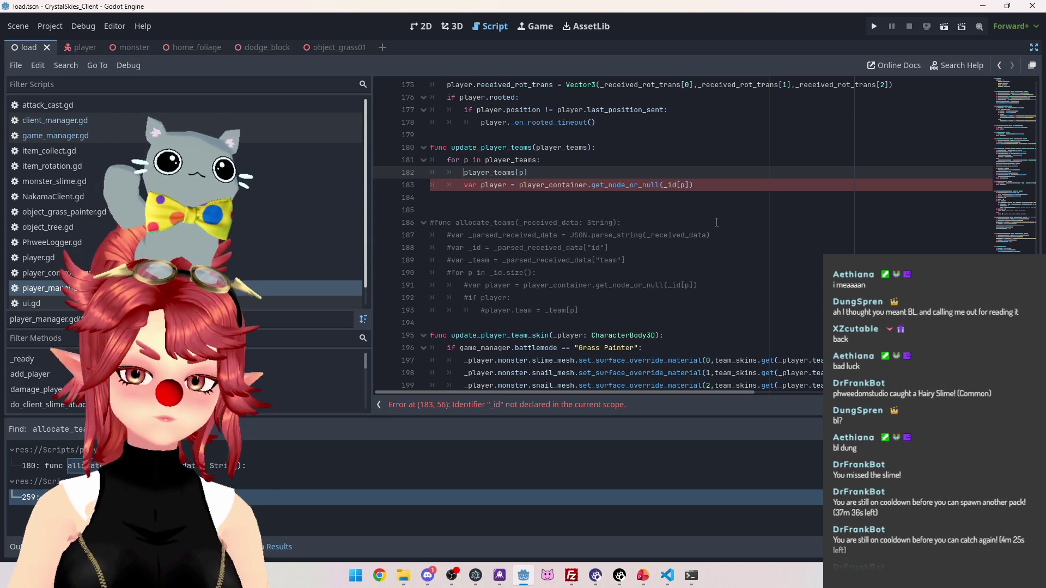
{"action": "mouse_move", "coordinate": [691, 575]}
{"action": "left_click", "coordinate": [784, 512]}
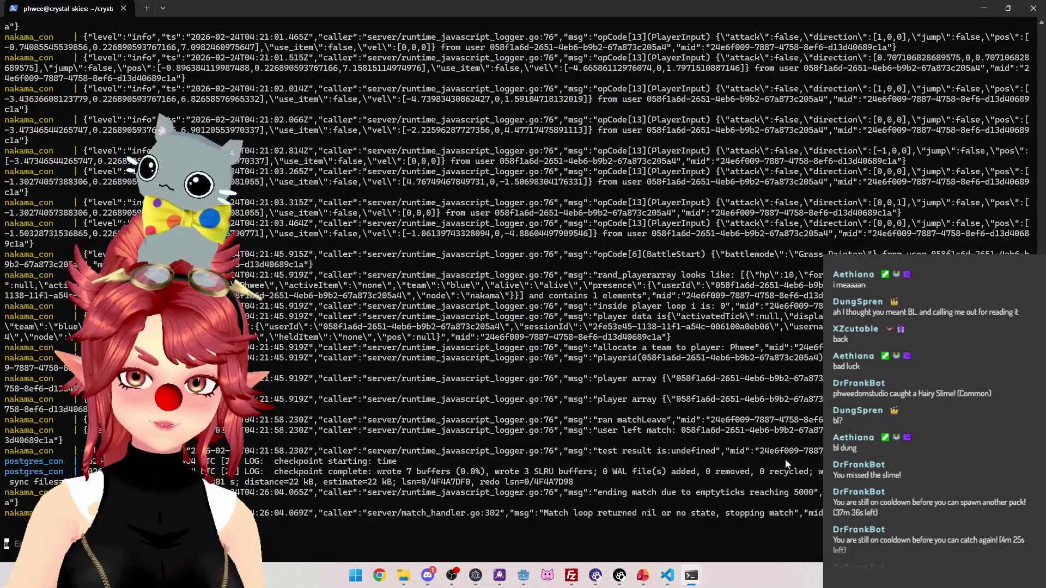
Select the player ID in the server log's 'player array' line, then return to Godot
{"action": "left_click_drag", "start_coordinate": [662, 400], "coordinate": [850, 400]}
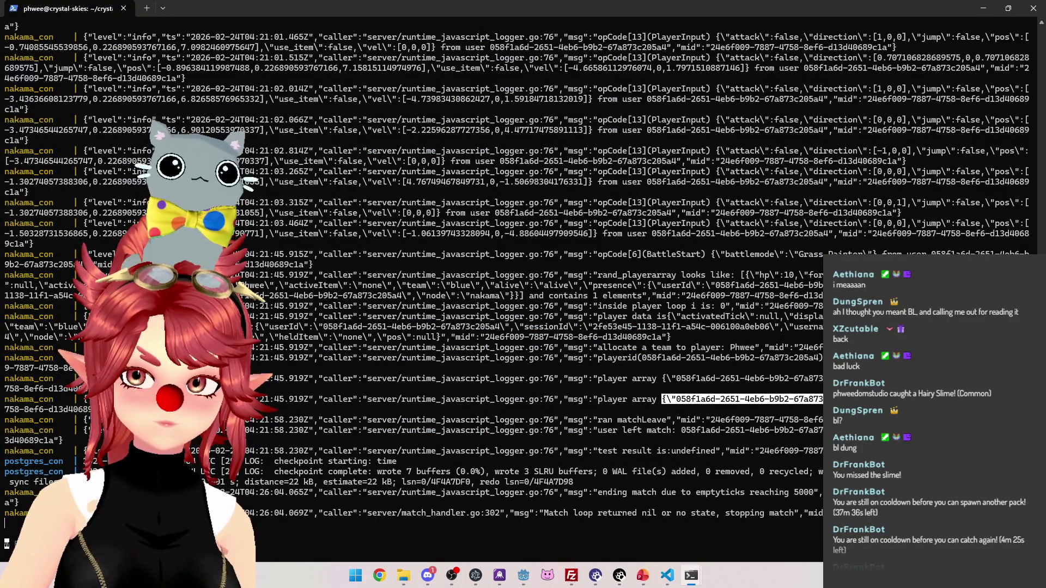
{"action": "left_click", "coordinate": [701, 407]}
{"action": "left_click_drag", "start_coordinate": [677, 400], "coordinate": [849, 400]}
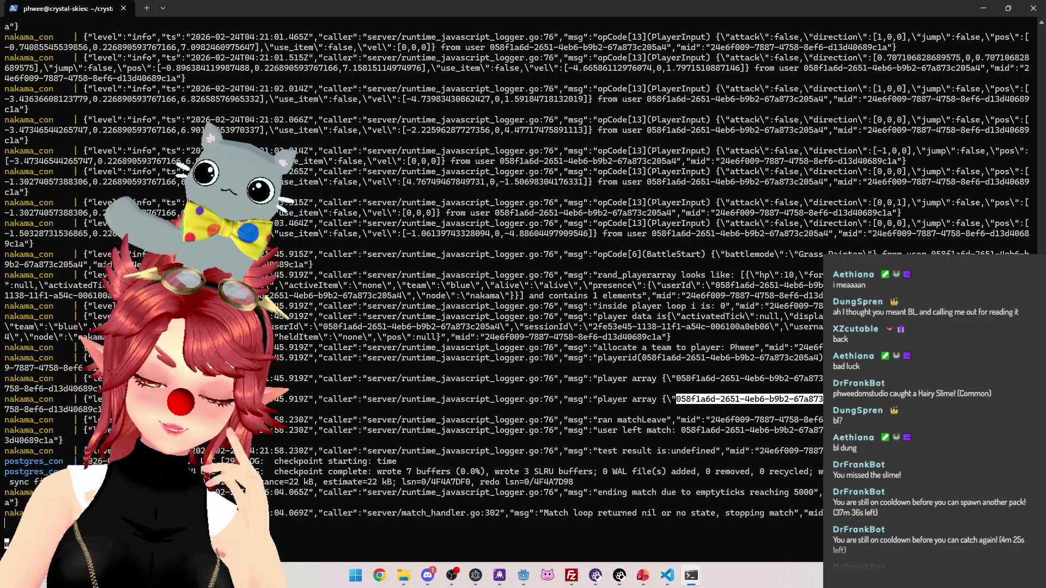
{"action": "left_click", "coordinate": [849, 400]}
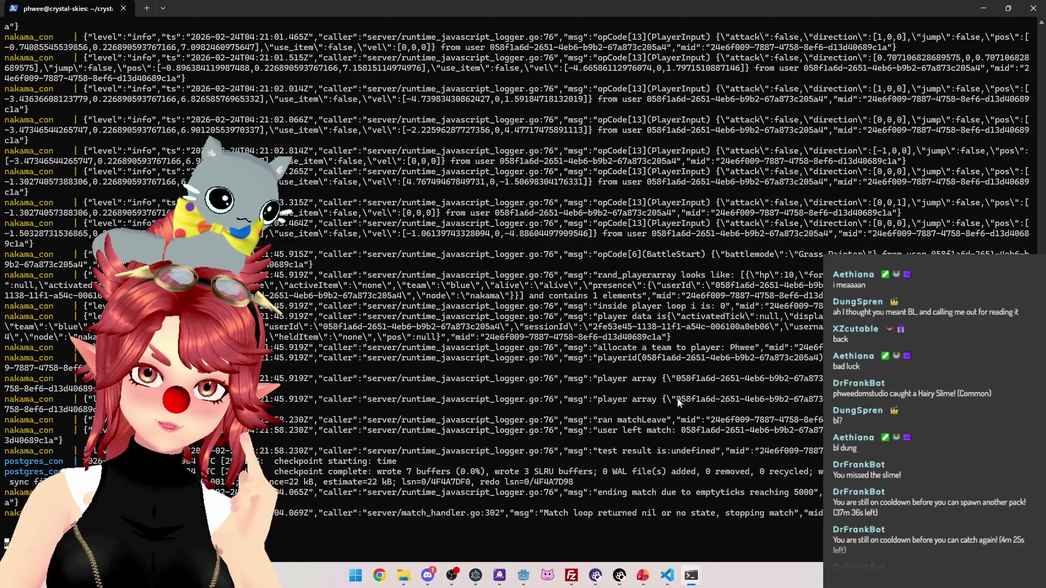
{"action": "left_click_drag", "start_coordinate": [678, 397], "coordinate": [850, 400]}
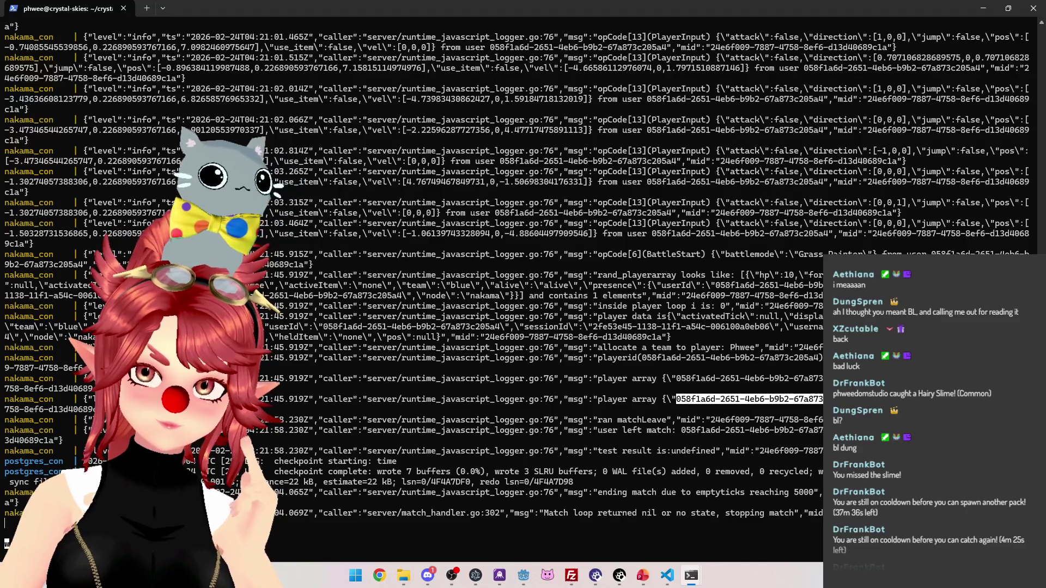
{"action": "left_click", "coordinate": [521, 580]}
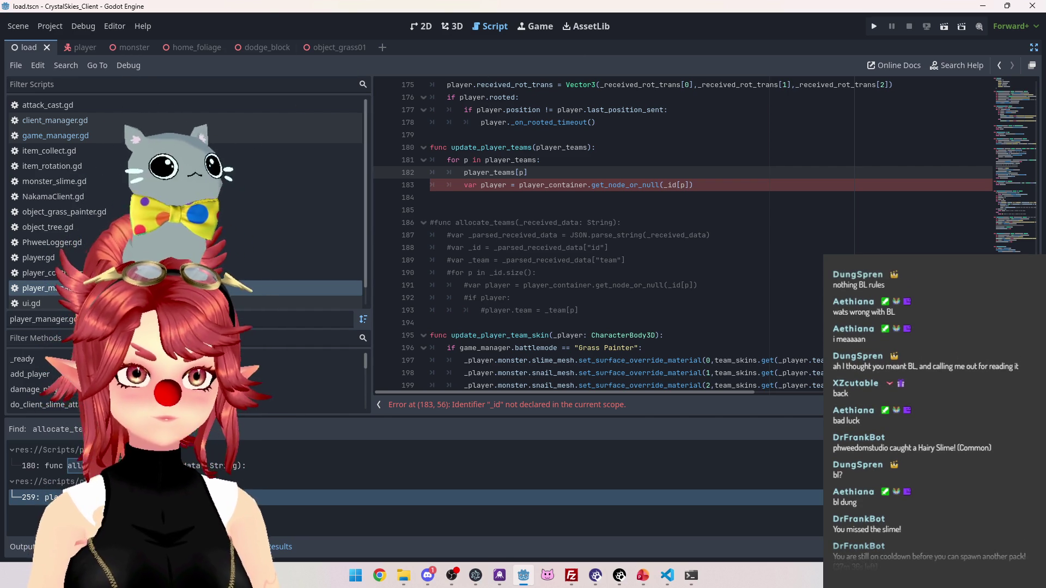
{"action": "left_click", "coordinate": [547, 170]}
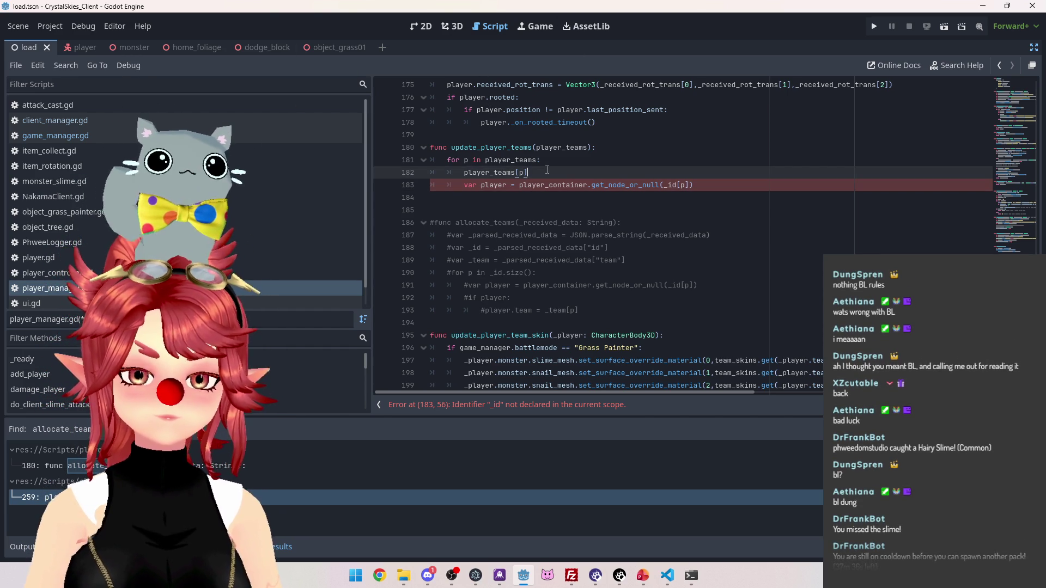
{"action": "key", "text": "Up"}
{"action": "key", "text": "Up"}
{"action": "key", "text": "Down"}
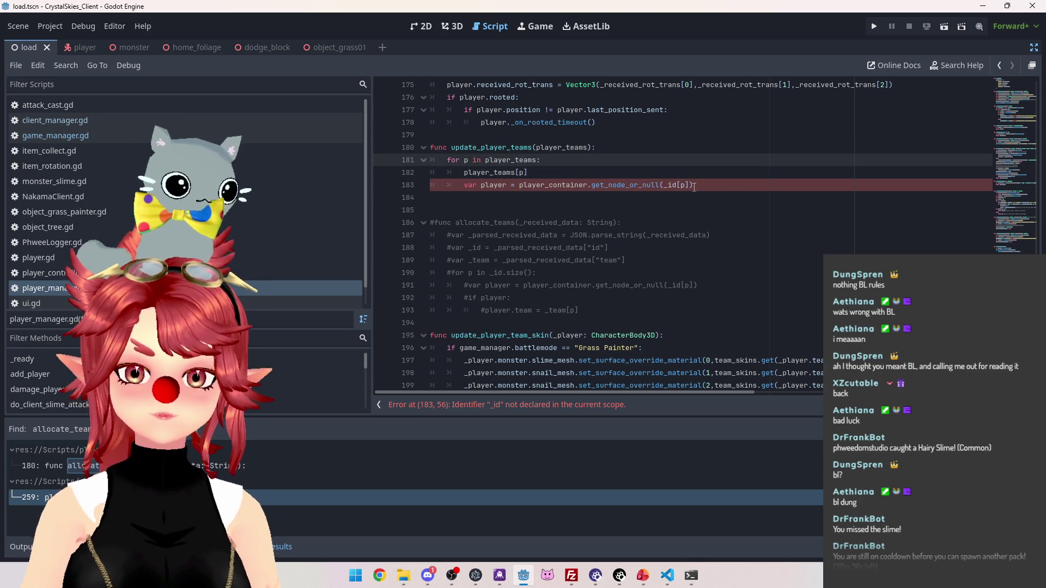
{"action": "mouse_move", "coordinate": [707, 186]}
{"action": "left_mouse_down"}
{"action": "mouse_move", "coordinate": [461, 172]}
{"action": "mouse_move", "coordinate": [530, 173]}
{"action": "mouse_move", "coordinate": [431, 148]}
{"action": "left_mouse_up"}
{"action": "mouse_move", "coordinate": [699, 185]}
{"action": "left_mouse_down"}
{"action": "mouse_move", "coordinate": [469, 172]}
{"action": "mouse_move", "coordinate": [436, 150]}
{"action": "mouse_move", "coordinate": [413, 153]}
{"action": "left_mouse_up"}
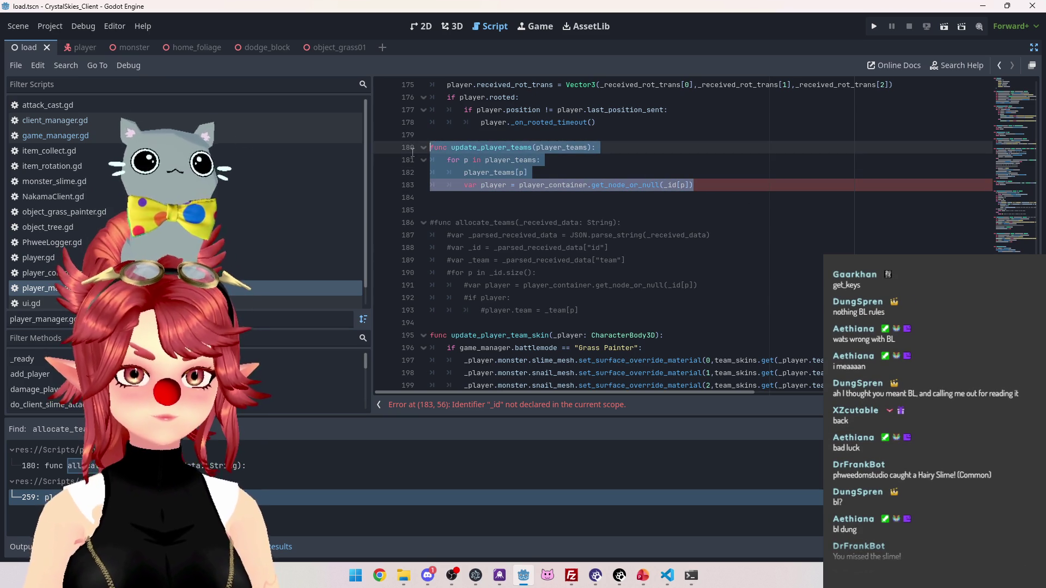
{"action": "left_click", "coordinate": [561, 162]}
{"action": "left_click", "coordinate": [734, 184]}
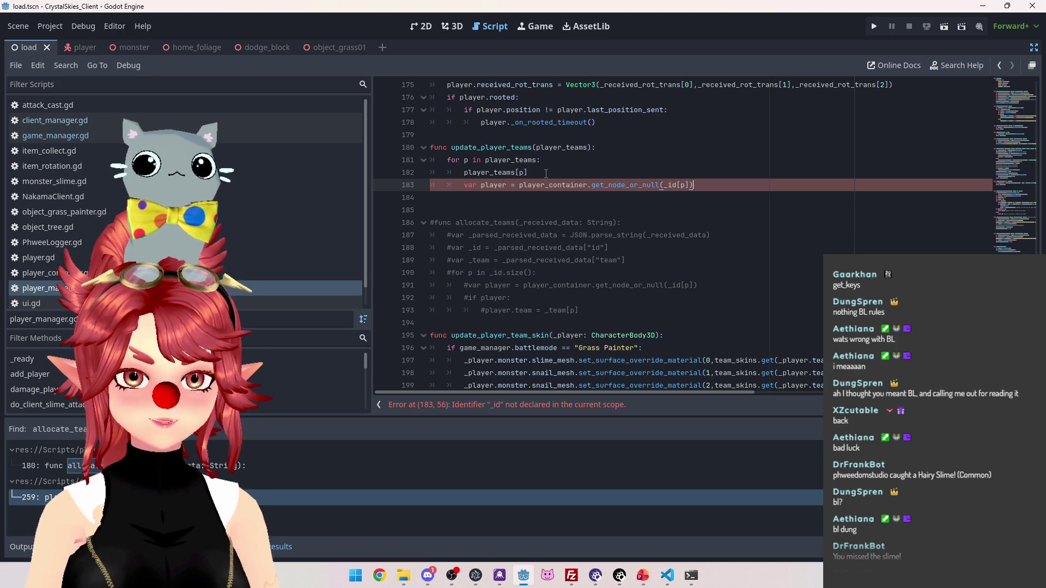
{"action": "left_click", "coordinate": [546, 173]}
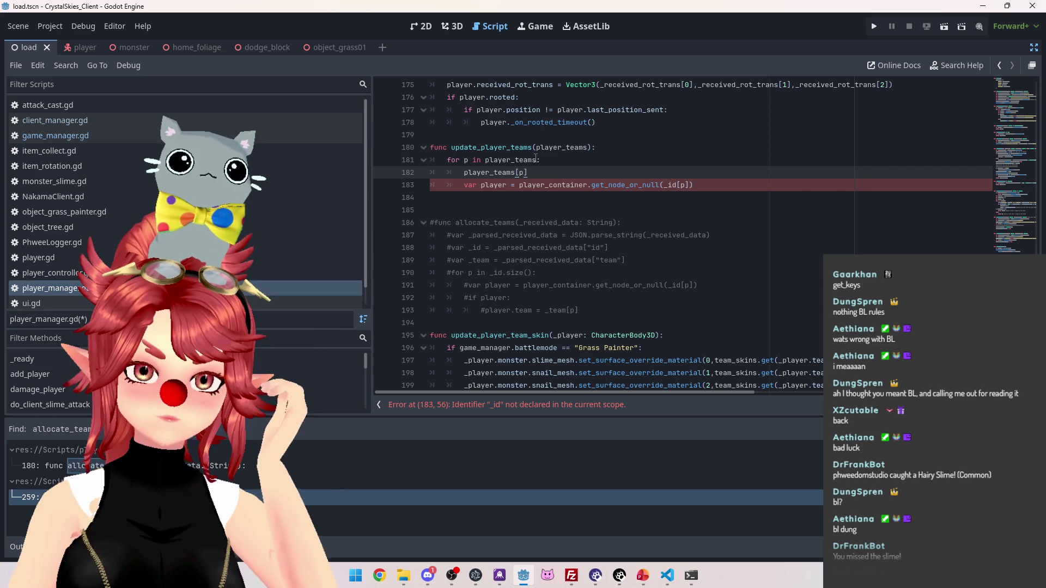
{"action": "left_click", "coordinate": [539, 159]}
Add a new line after the function header reading player_teams.getkeys()
{"action": "key", "text": "BackSpace"}
{"action": "type", "text": ".get"}
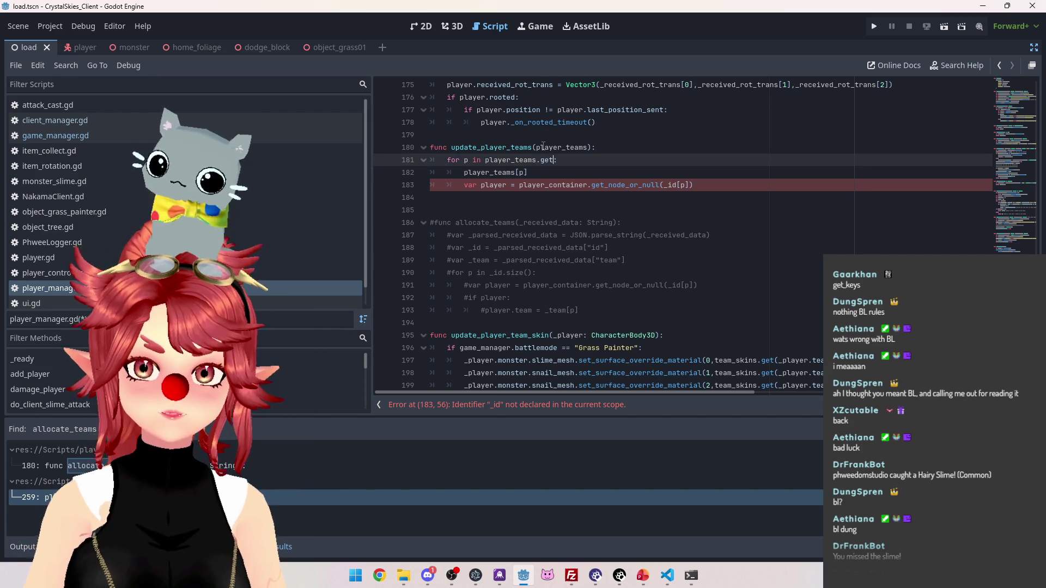
{"action": "key", "text": "BackSpace"}
{"action": "key", "text": "BackSpace"}
{"action": "key", "text": "BackSpace"}
{"action": "left_click", "coordinate": [648, 153]}
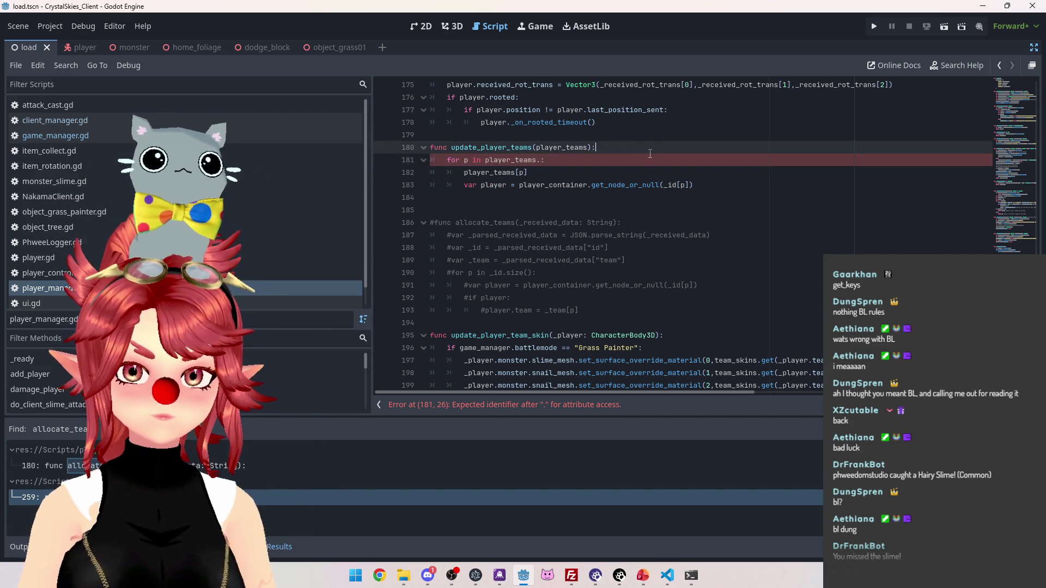
{"action": "key", "text": "Return"}
{"action": "type", "text": "player"}
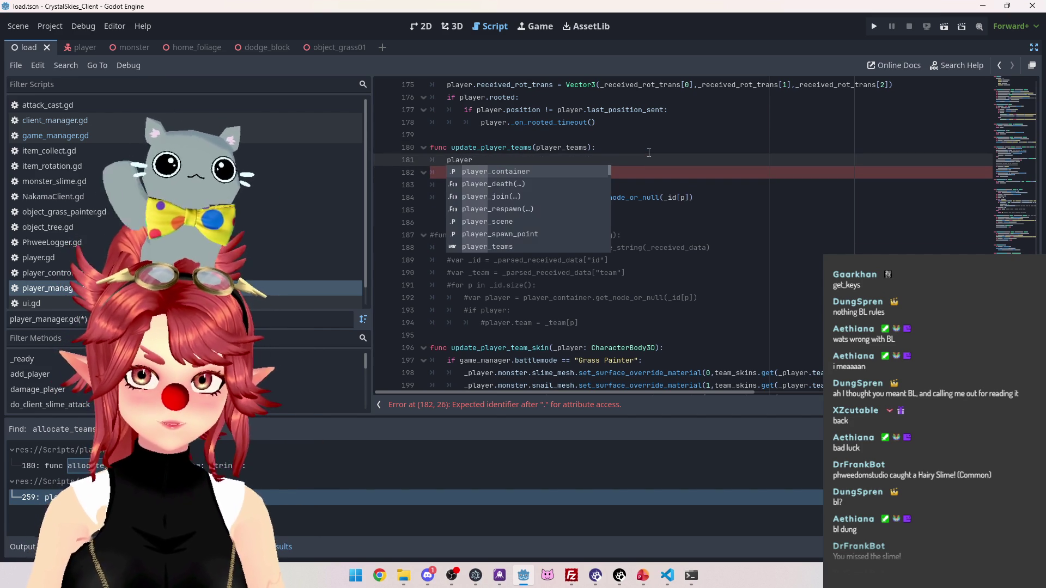
{"action": "type", "text": "_teams"}
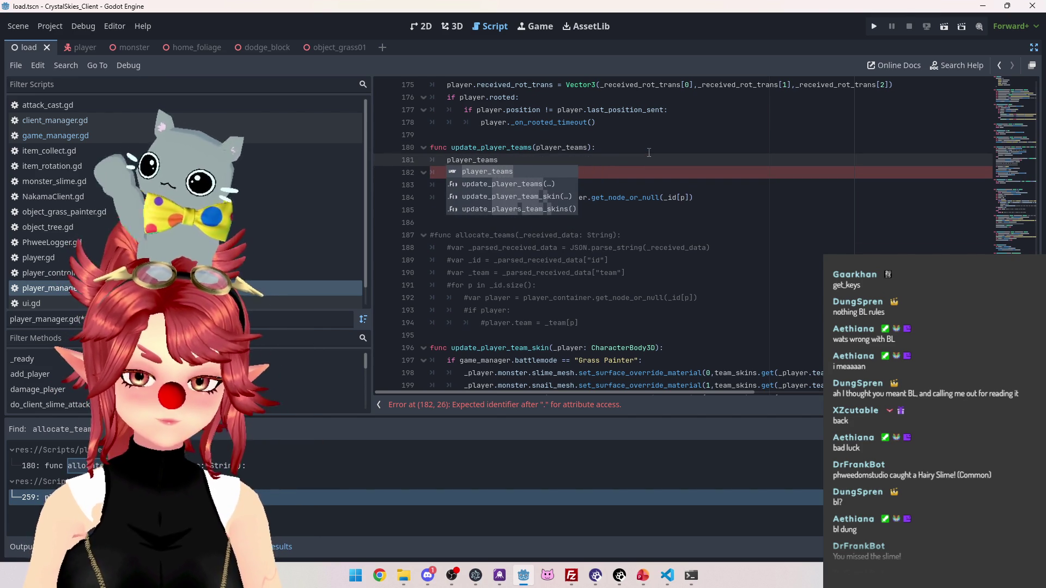
{"action": "type", "text": ".get"}
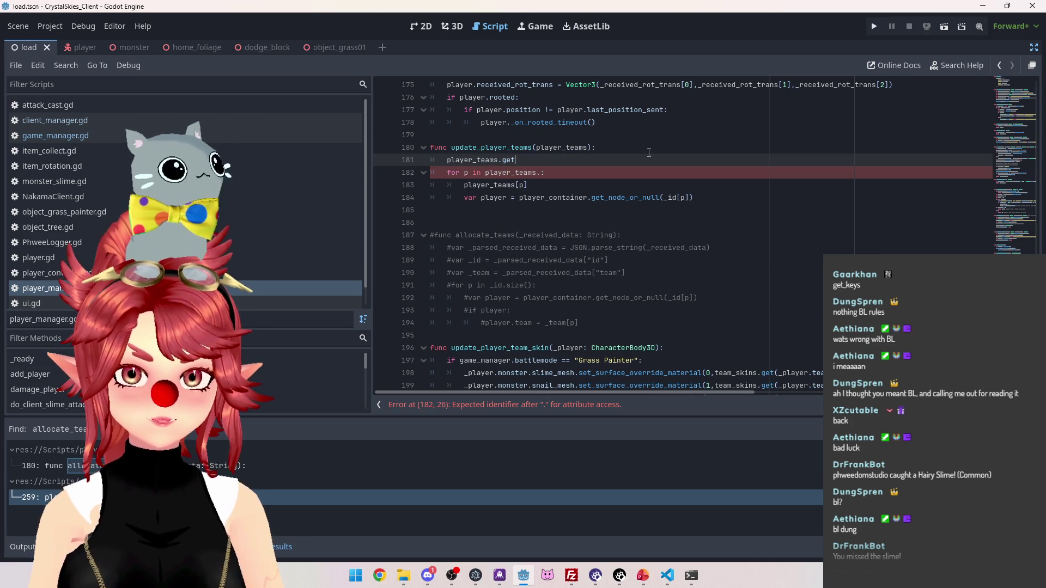
{"action": "type", "text": "keys()"}
Correct the call to player_teams.get_keys() and check the Debugger and Output panels
{"action": "left_click", "coordinate": [517, 161]}
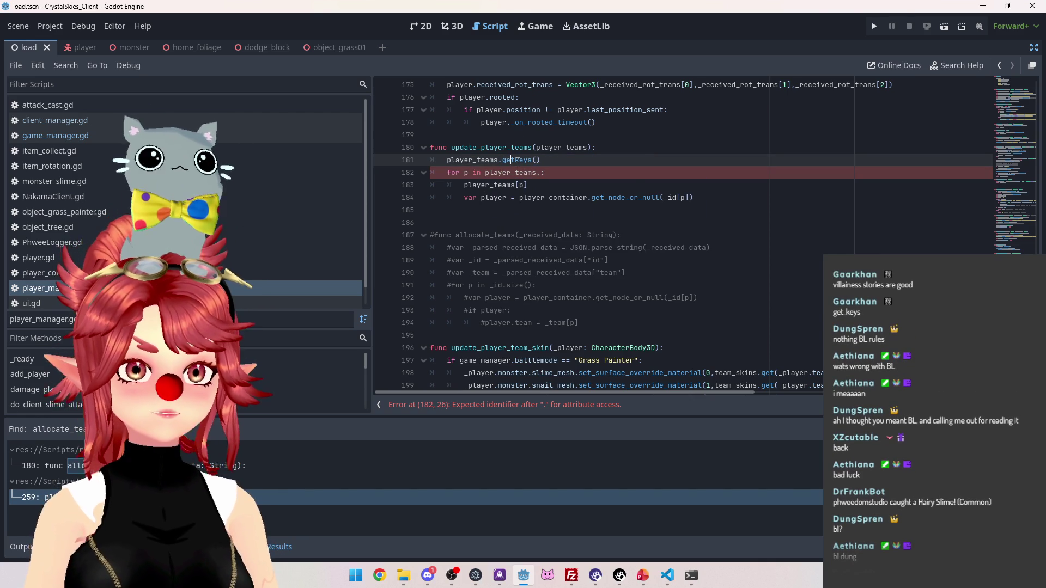
{"action": "type", "text": "_"}
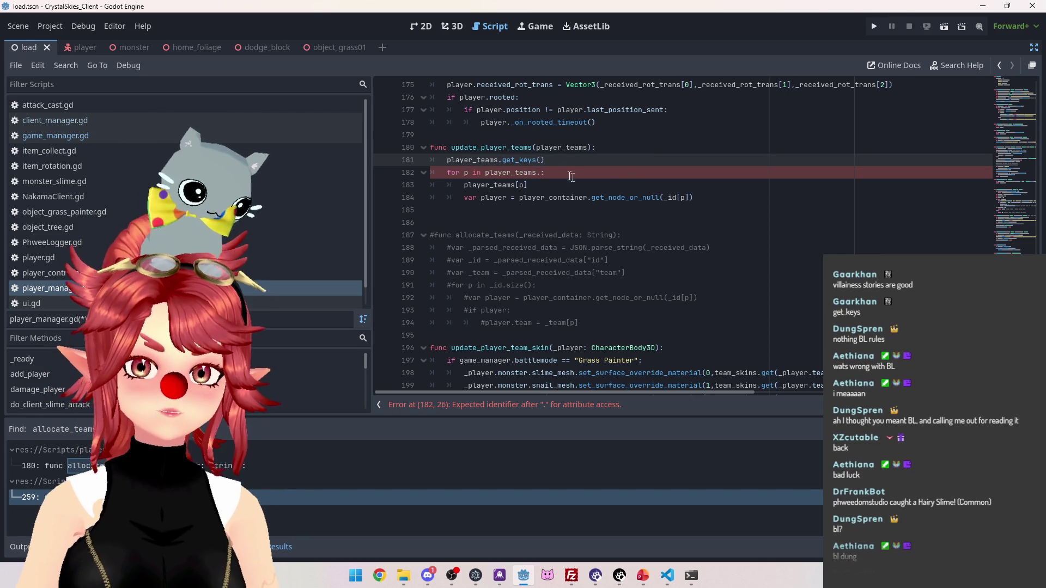
{"action": "left_click", "coordinate": [558, 157]}
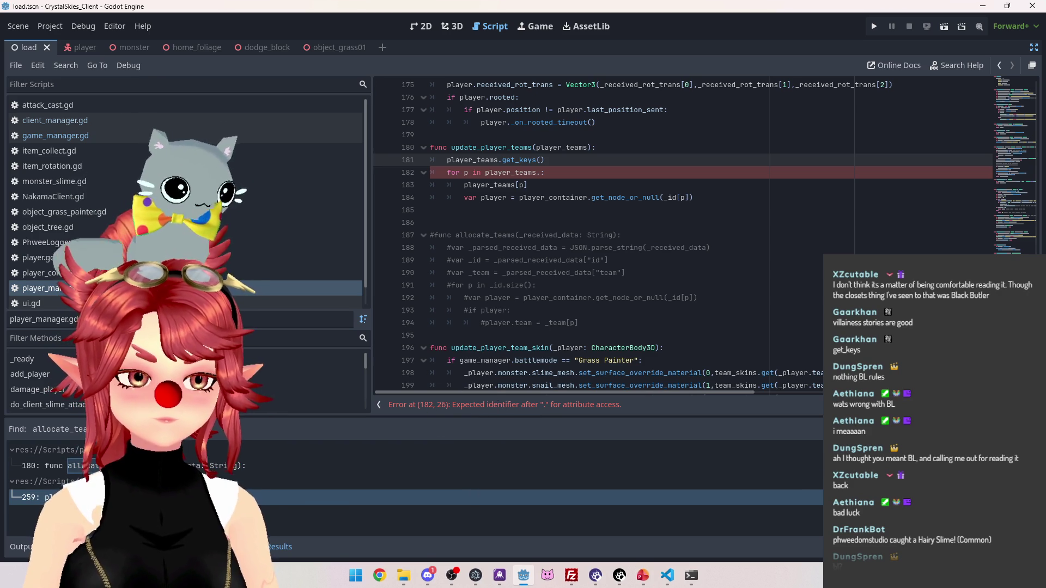
{"action": "left_click", "coordinate": [55, 547]}
{"action": "left_click", "coordinate": [24, 549]}
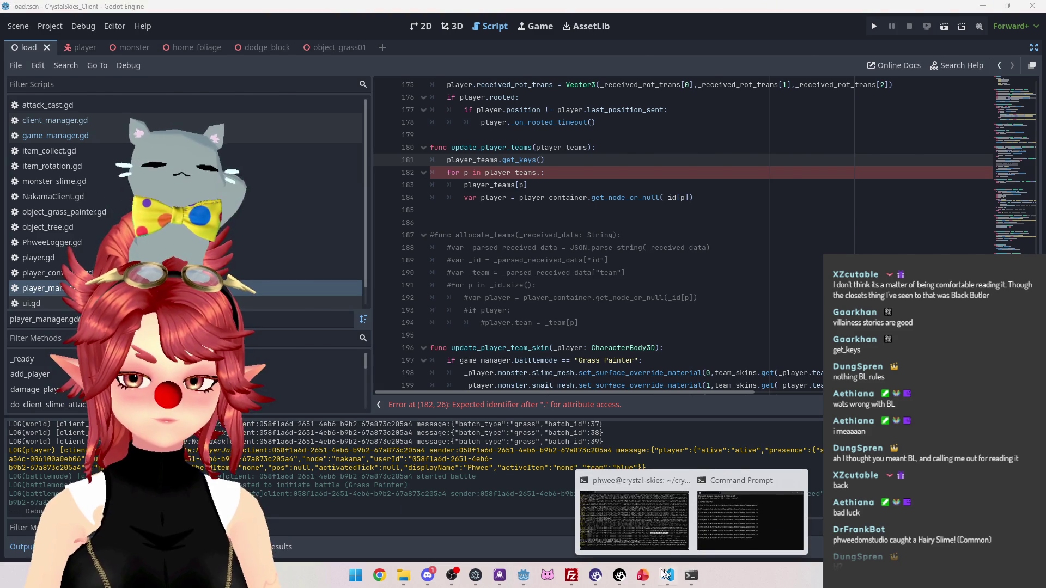
{"action": "left_click", "coordinate": [695, 579]}
{"action": "left_click_drag", "start_coordinate": [850, 399], "coordinate": [666, 403]}
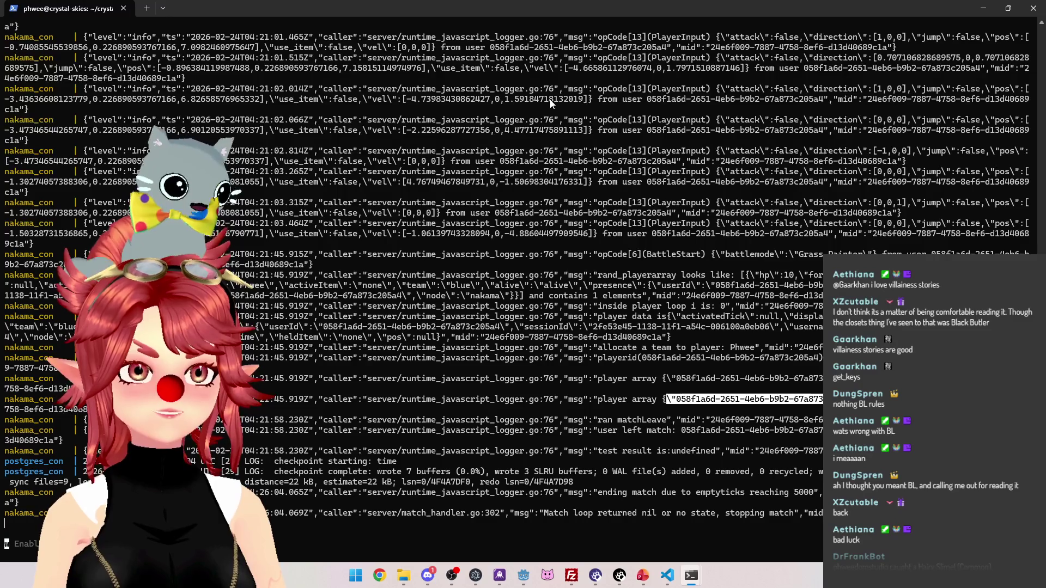
{"action": "left_click", "coordinate": [522, 577]}
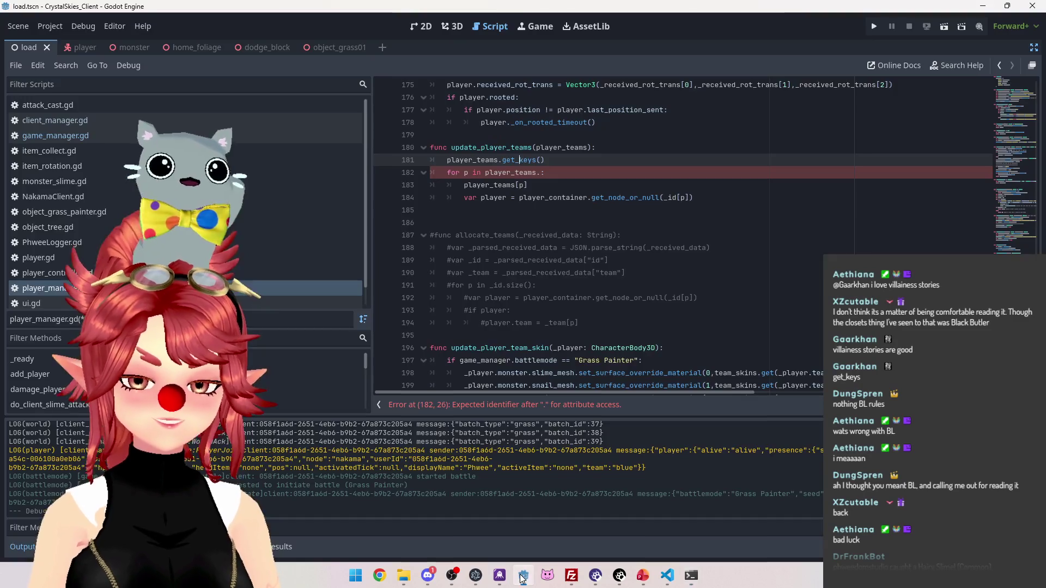
Inspect the erroring lines 181–183 and the get_keys() call, checking the search results panel
{"action": "left_click", "coordinate": [566, 175]}
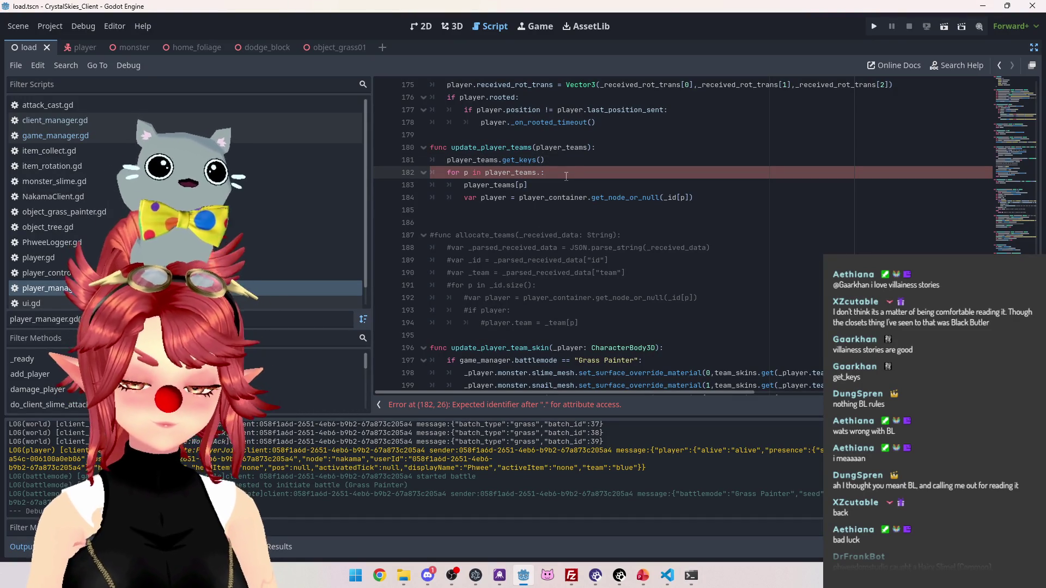
{"action": "left_click", "coordinate": [562, 162]}
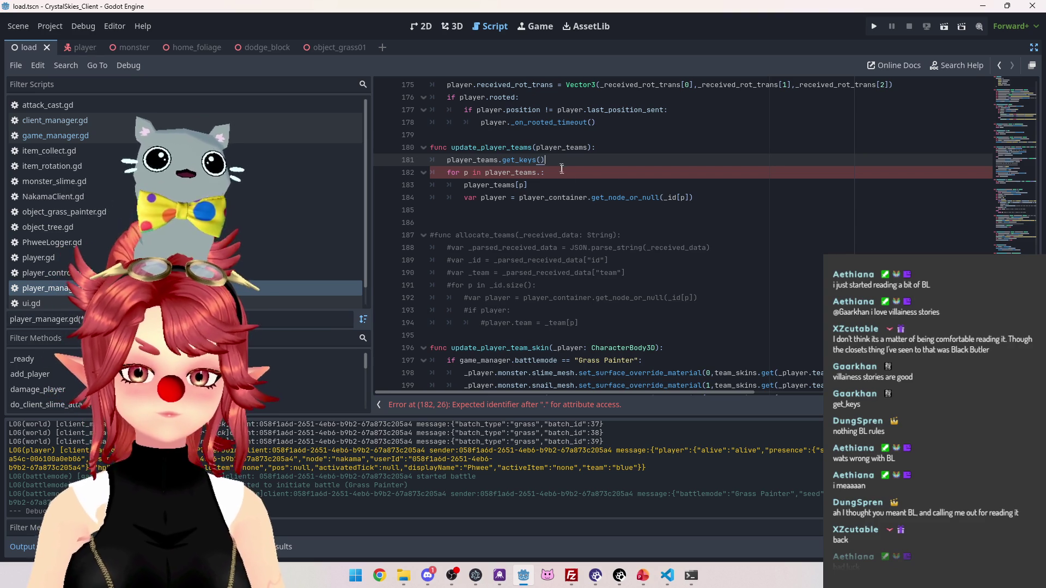
{"action": "left_click", "coordinate": [567, 174]}
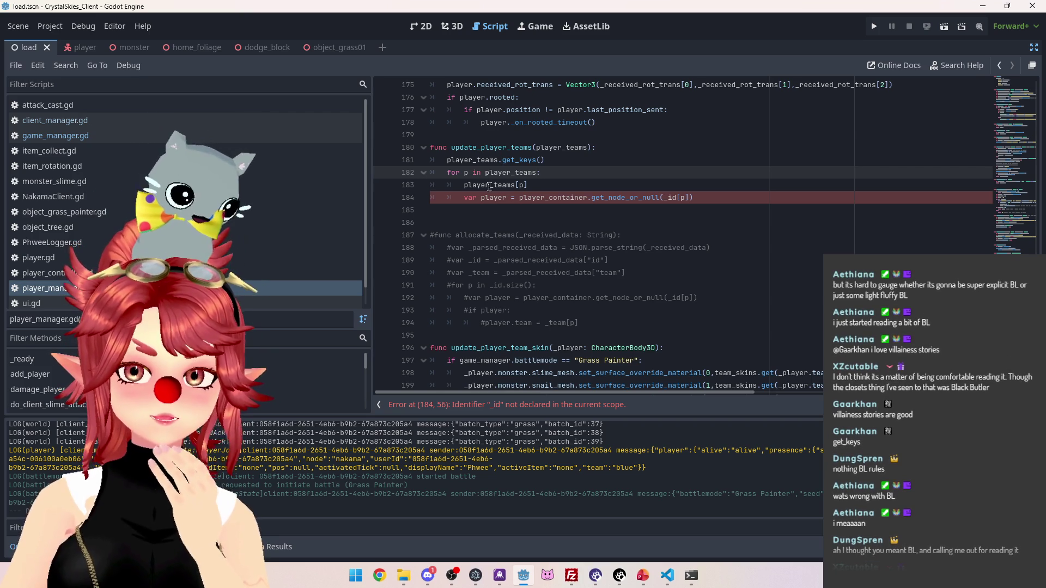
{"action": "left_click", "coordinate": [537, 185]}
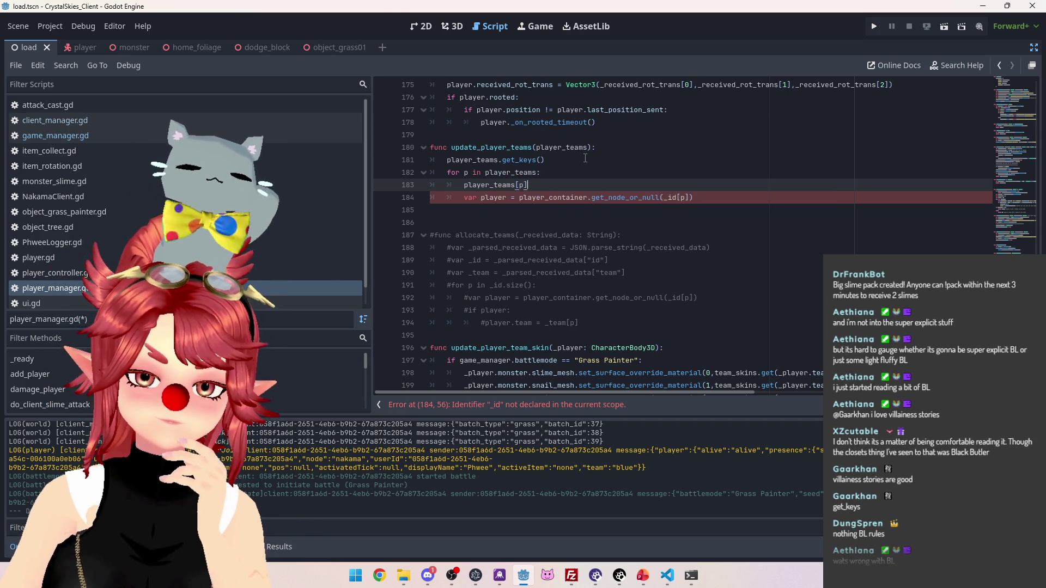
{"action": "left_click", "coordinate": [585, 158]}
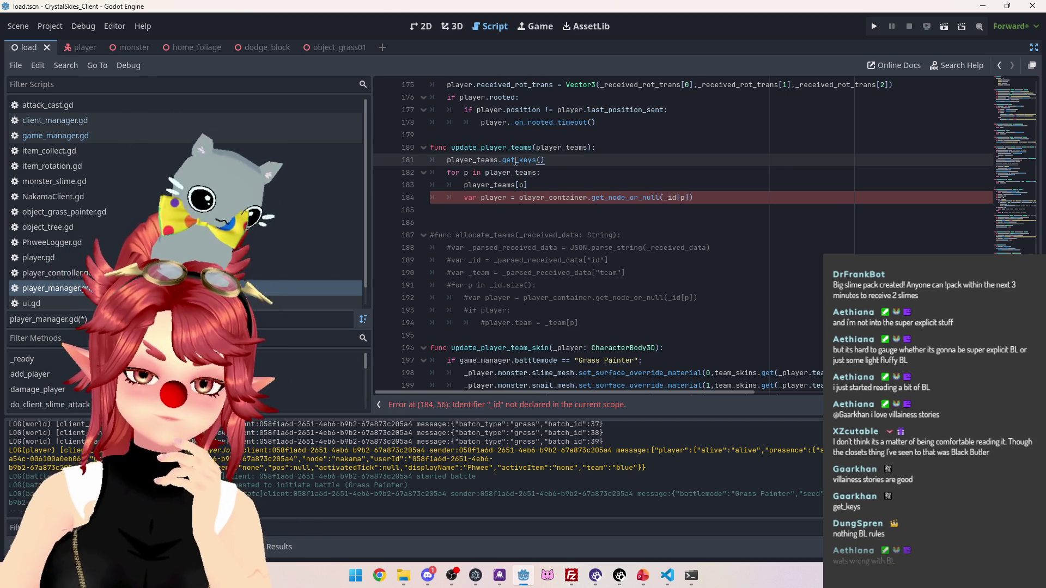
{"action": "left_click", "coordinate": [505, 160]}
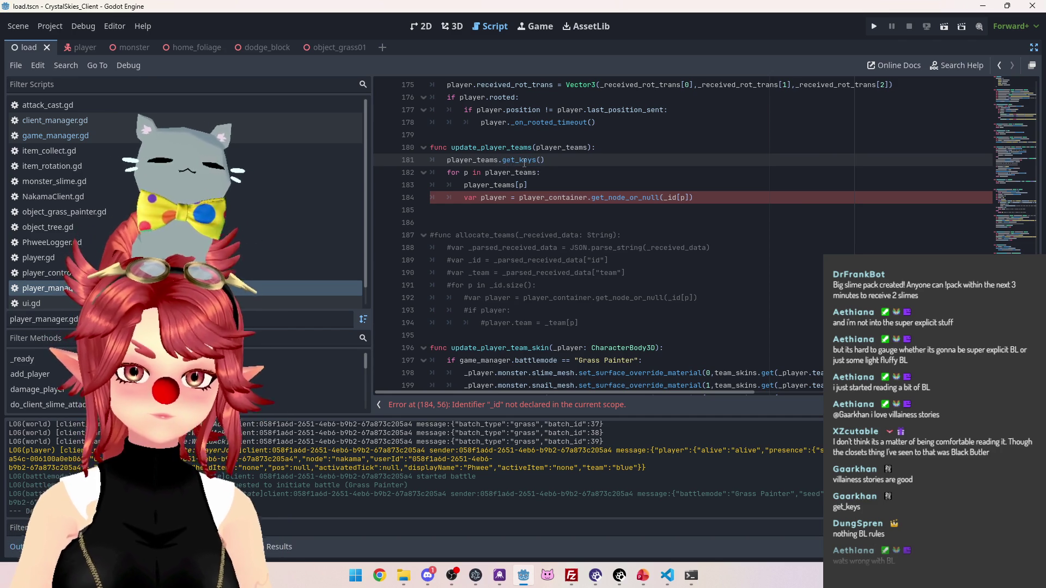
{"action": "left_click_drag", "start_coordinate": [544, 159], "coordinate": [499, 159]}
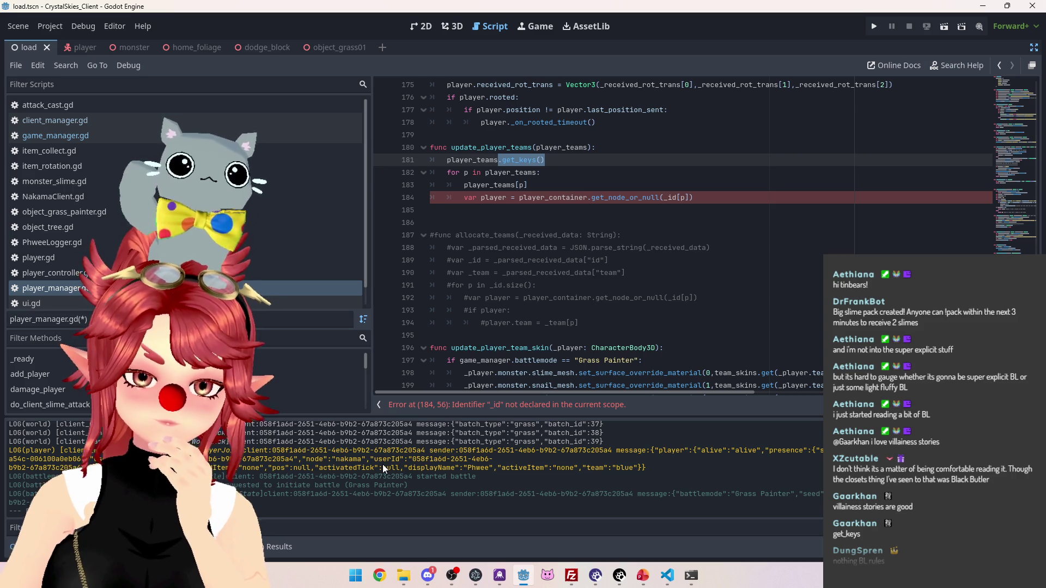
{"action": "left_click", "coordinate": [272, 547]}
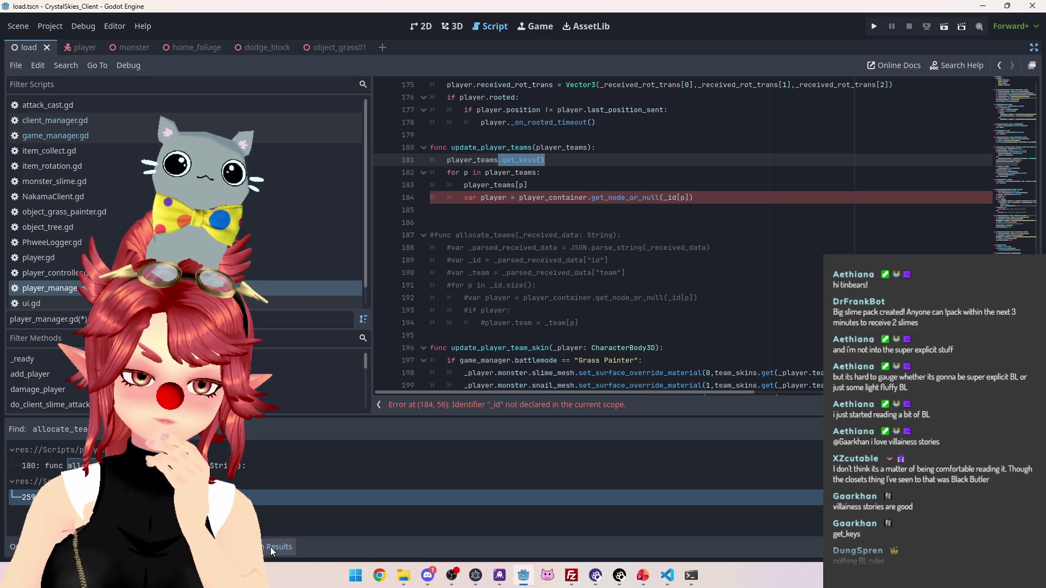
{"action": "left_click", "coordinate": [567, 164]}
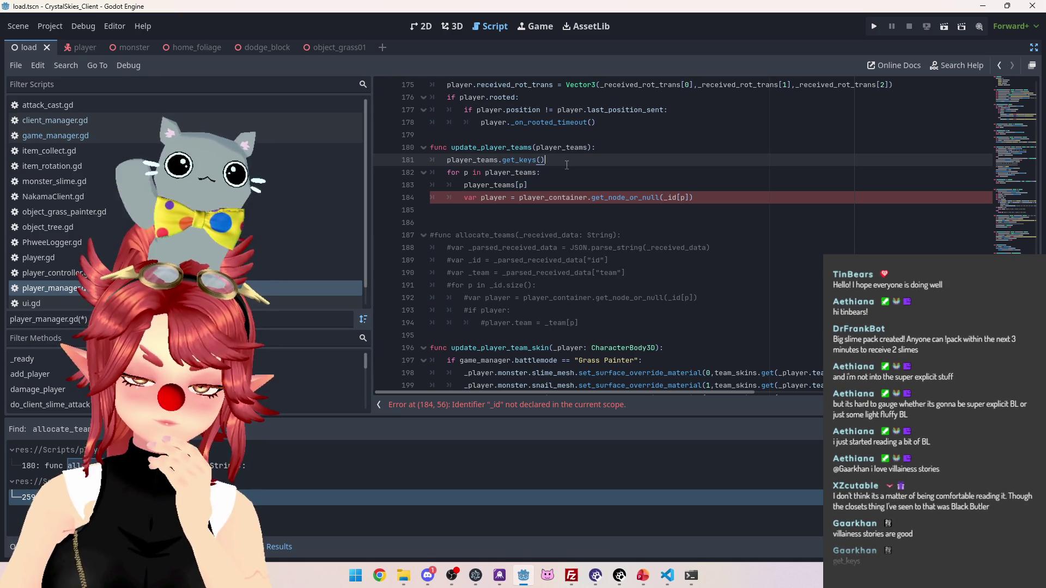
Add print(player_teams) above the get_keys() line and comment out loop lines 182–185
{"action": "left_click", "coordinate": [447, 159]}
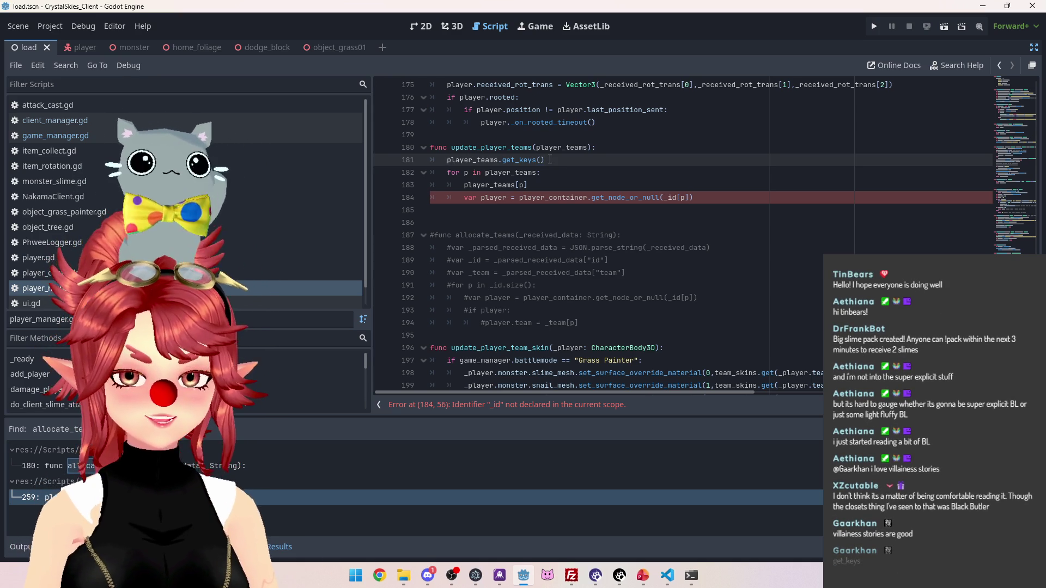
{"action": "key", "text": "Return"}
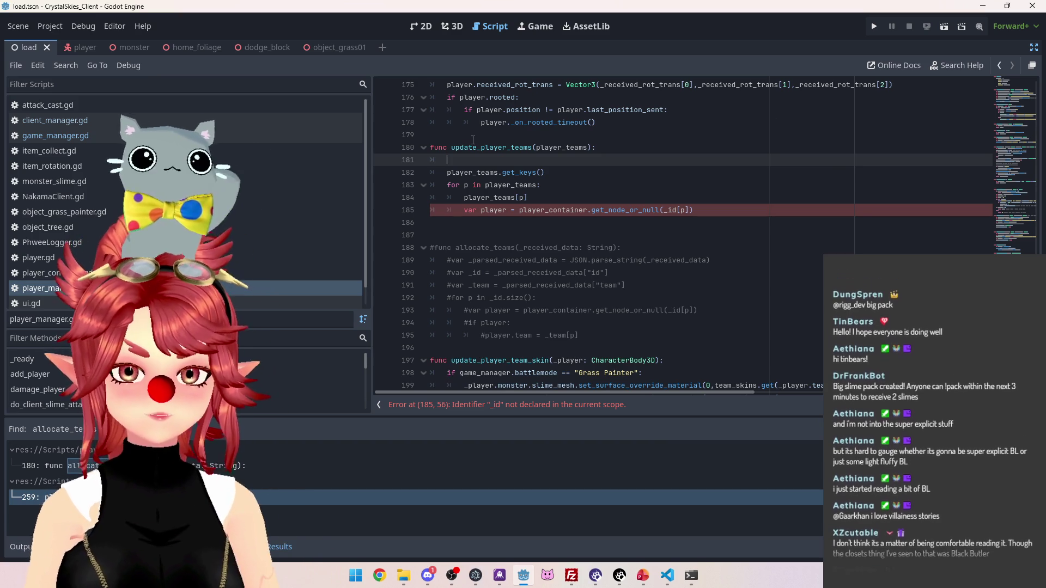
{"action": "type", "text": "print()"}
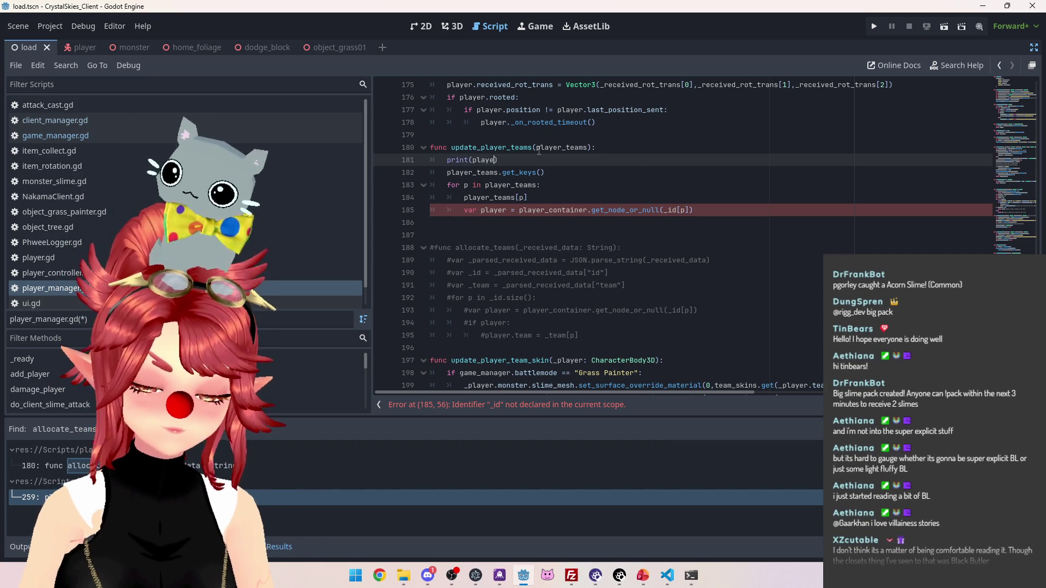
{"action": "type", "text": "er_"}
{"action": "key", "text": "Return"}
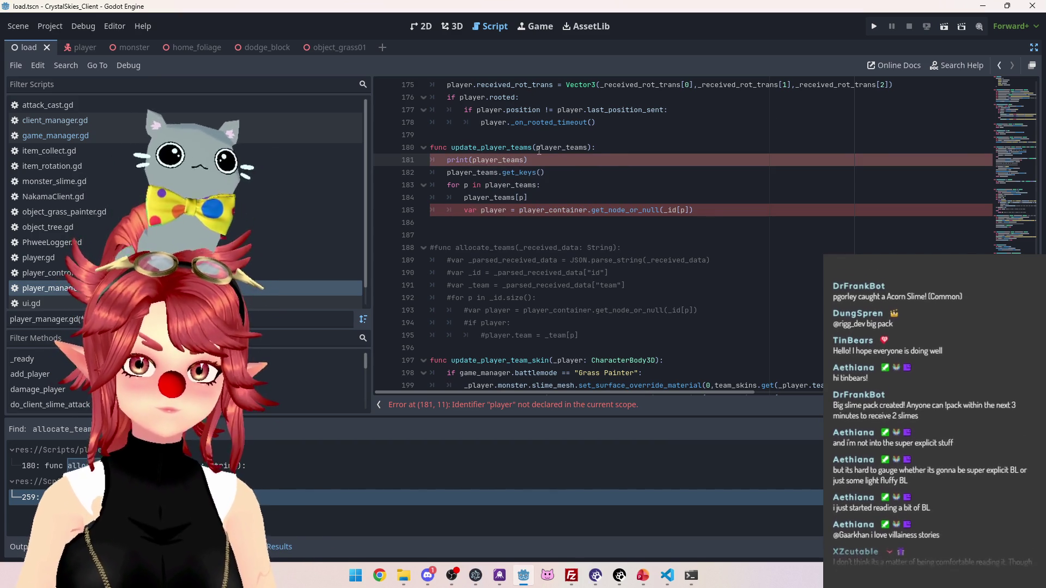
{"action": "mouse_move", "coordinate": [705, 213]}
{"action": "left_mouse_down"}
{"action": "mouse_move", "coordinate": [452, 185]}
{"action": "mouse_move", "coordinate": [449, 171]}
{"action": "left_mouse_up"}
{"action": "key", "text": "ctrl+k"}
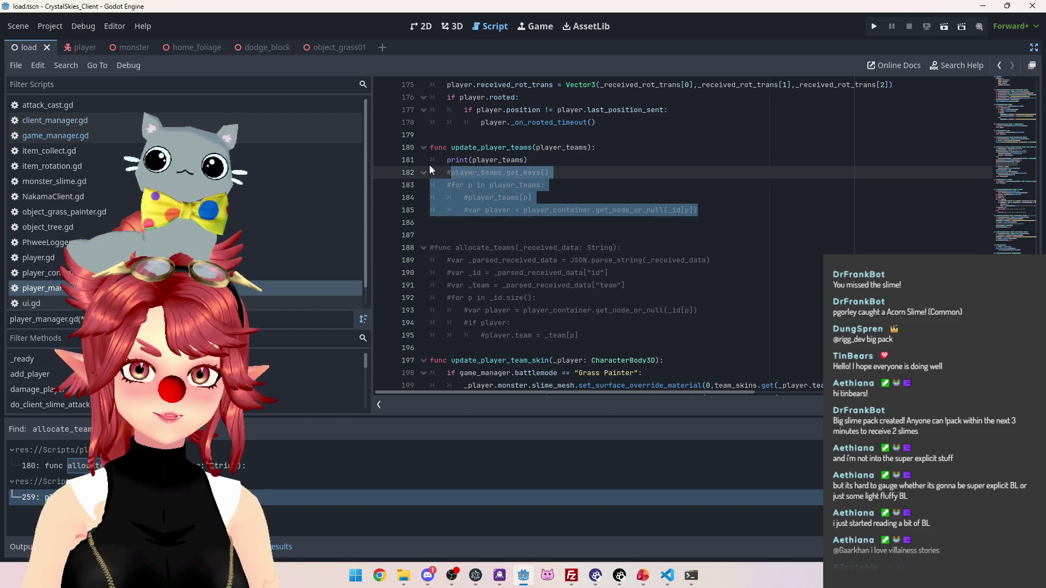
Save and run the client to its lobby selection screen, then stop it
{"action": "left_click", "coordinate": [874, 27]}
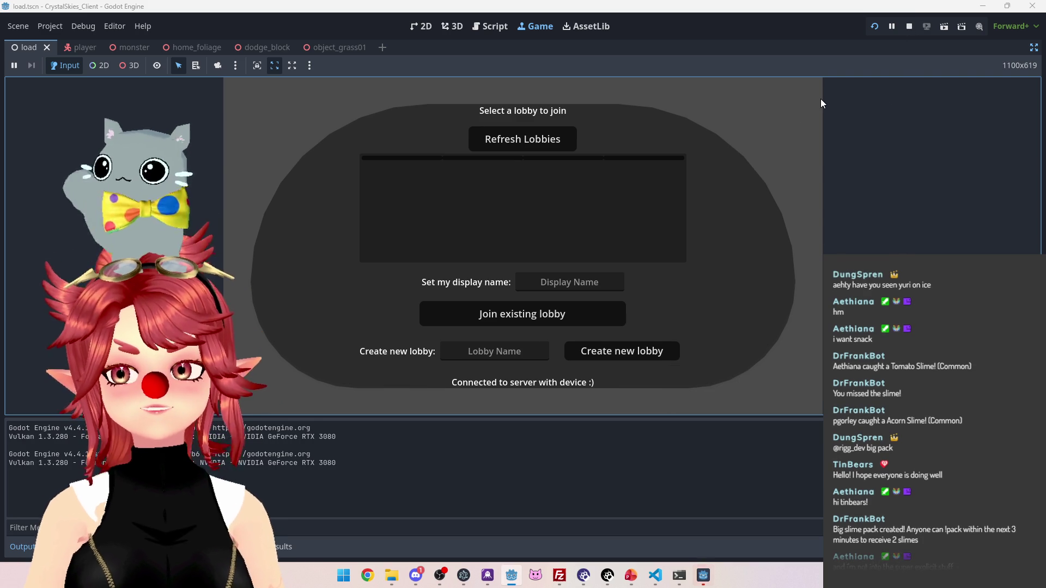
{"action": "left_click", "coordinate": [908, 28]}
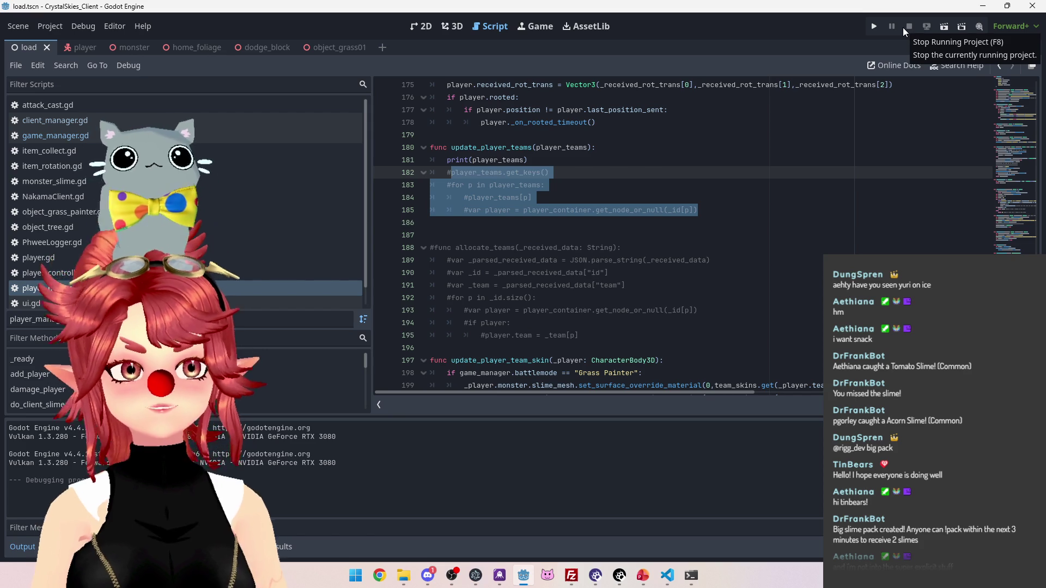
Add a 'for p in player_teams:' loop after the print line with an indented body line
{"action": "left_click", "coordinate": [536, 161]}
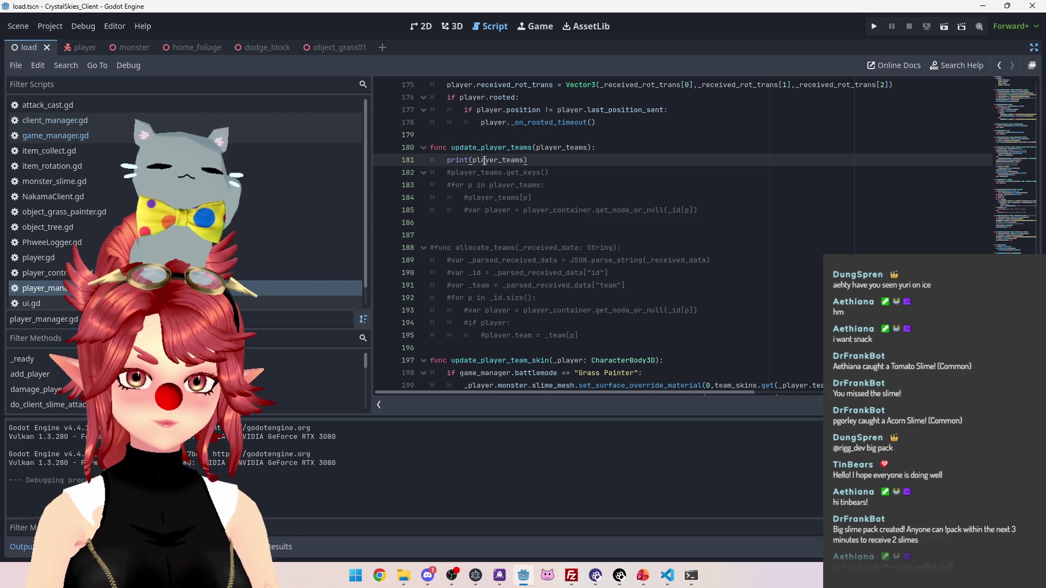
{"action": "left_click", "coordinate": [553, 175]}
{"action": "left_click", "coordinate": [549, 157]}
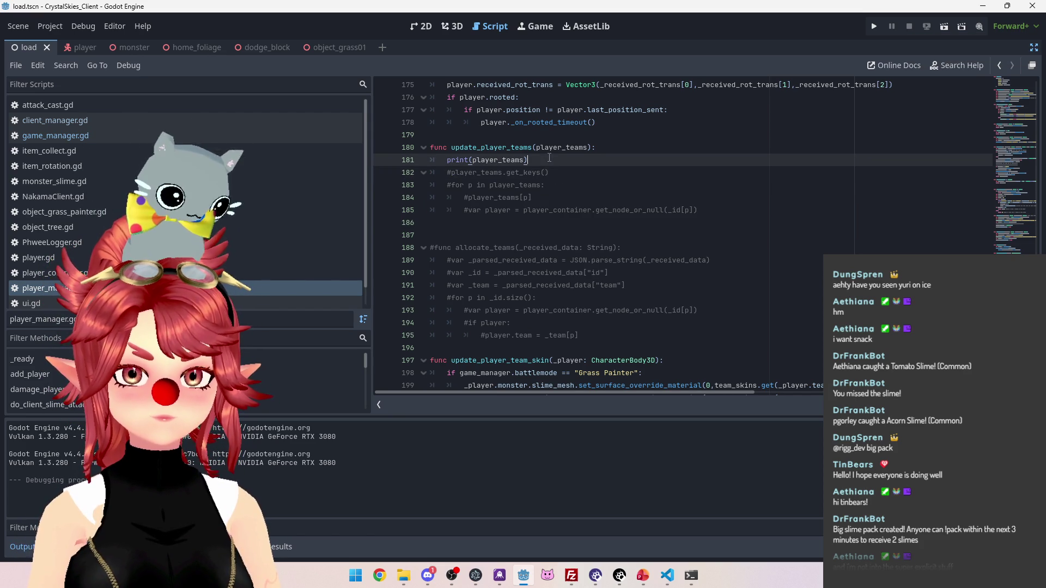
{"action": "left_click_drag", "start_coordinate": [540, 186], "coordinate": [453, 188]}
{"action": "left_click", "coordinate": [541, 161]}
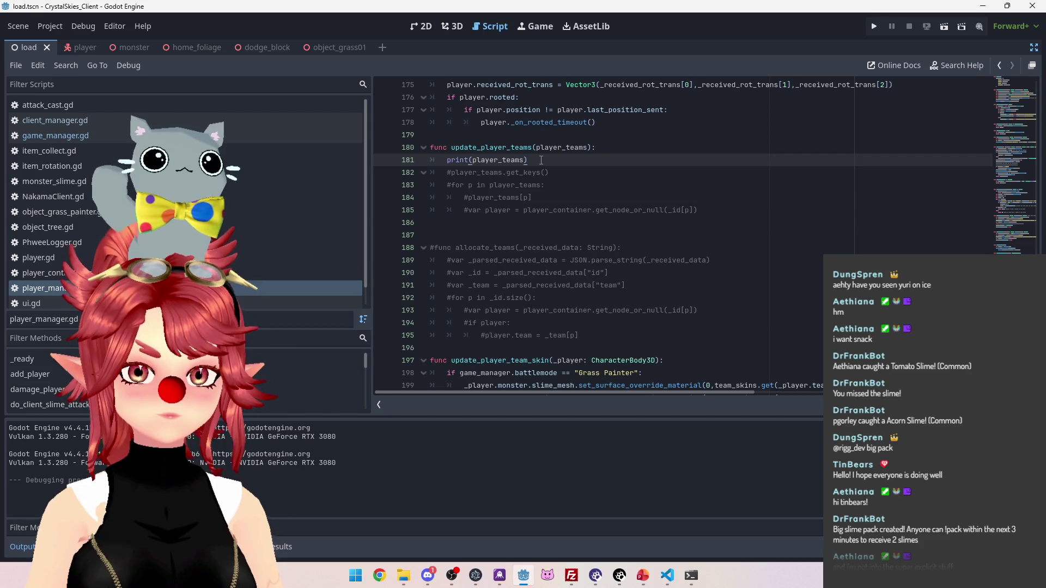
{"action": "key", "text": "Return"}
{"action": "type", "text": "for p in player_teams:"}
{"action": "key", "text": "Return"}
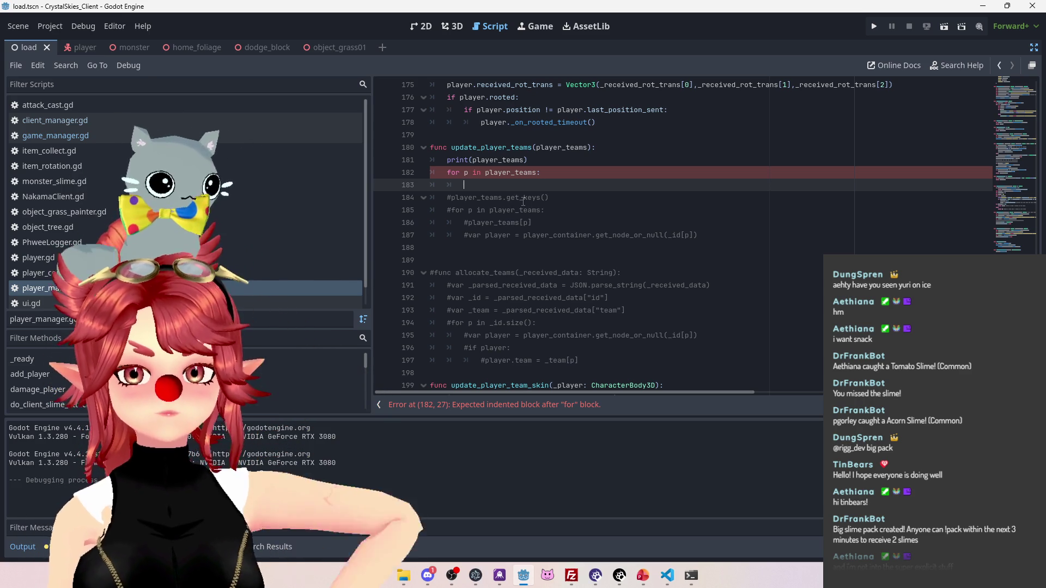
Delete the commented '#player_teams.get_keys()' line and its leftover empty line
{"action": "triple_click", "coordinate": [559, 201]}
{"action": "key", "text": "BackSpace"}
{"action": "key", "text": "BackSpace"}
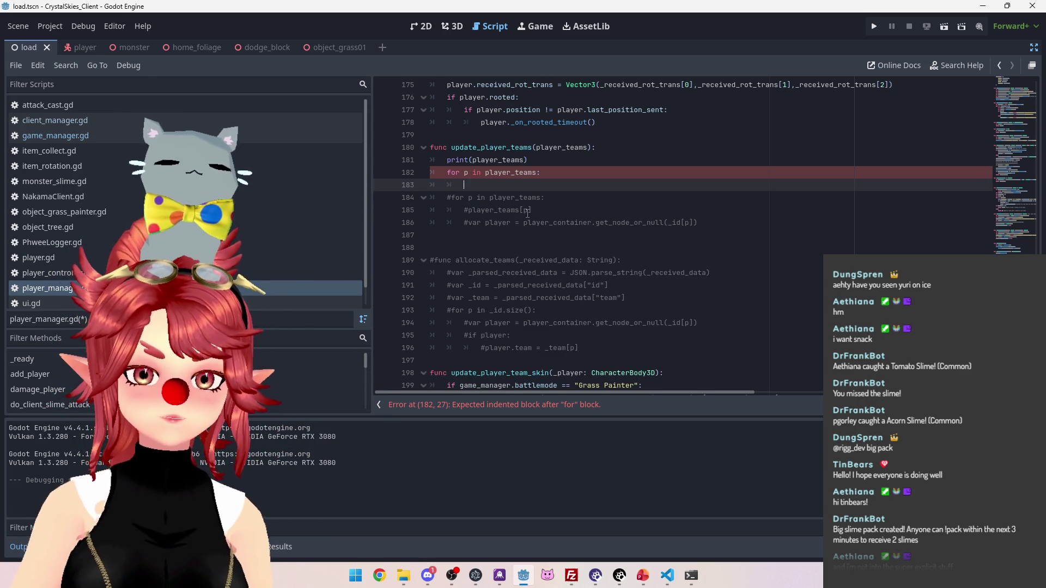
{"action": "key", "text": "BackSpace"}
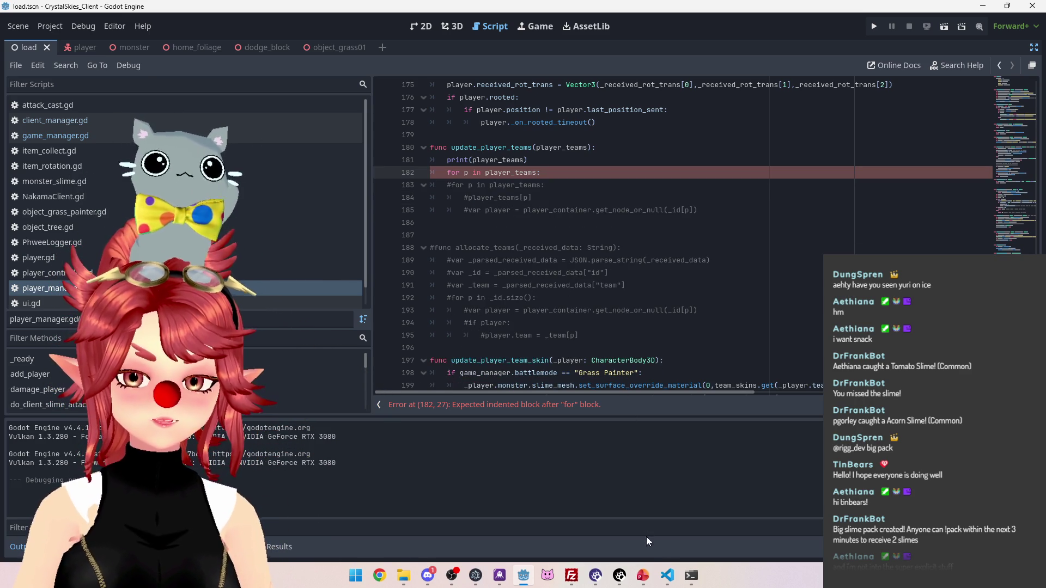
{"action": "left_click", "coordinate": [383, 573]}
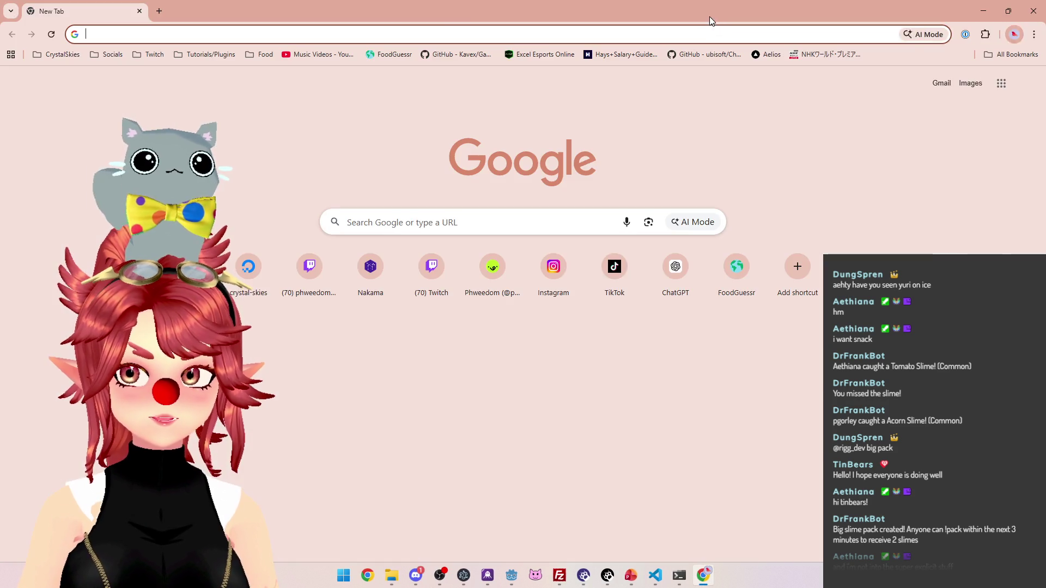
Search Google for 'godot get_keys' and copy the three-line GDScript keys() example
{"action": "double_click", "coordinate": [710, 17]}
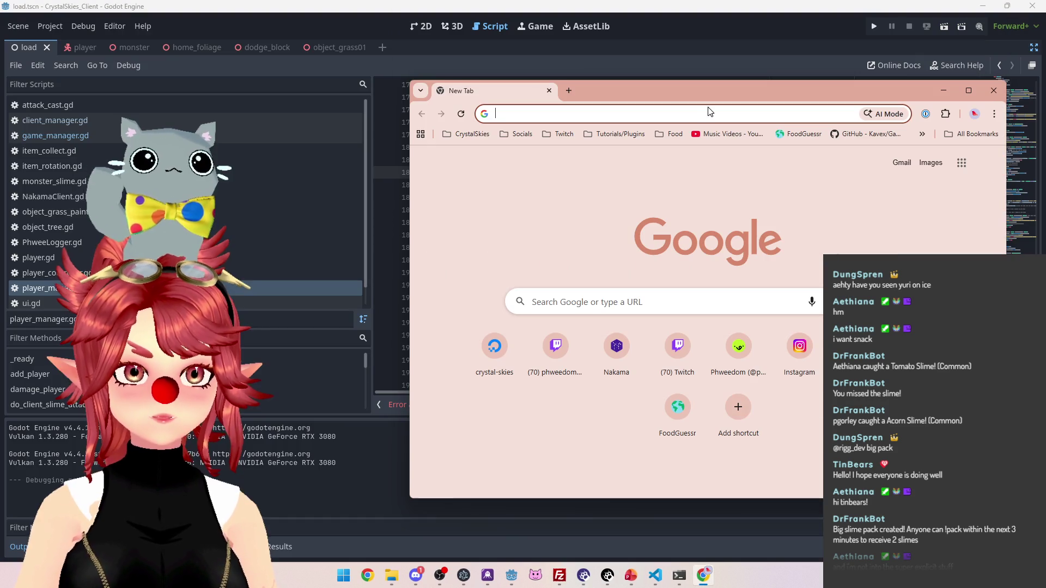
{"action": "type", "text": "godot "}
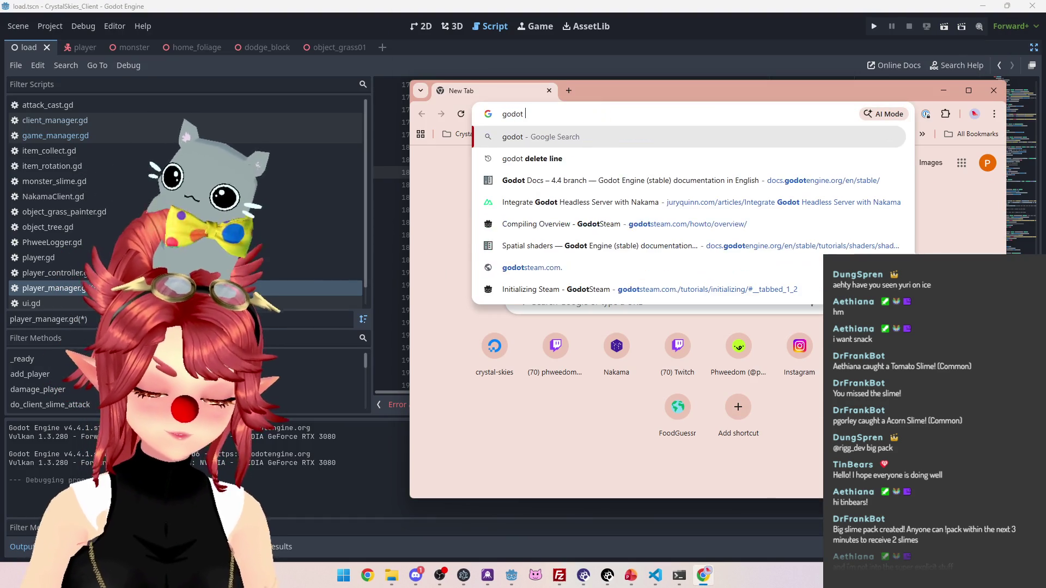
{"action": "type", "text": "get_keys"}
{"action": "key", "text": "Return"}
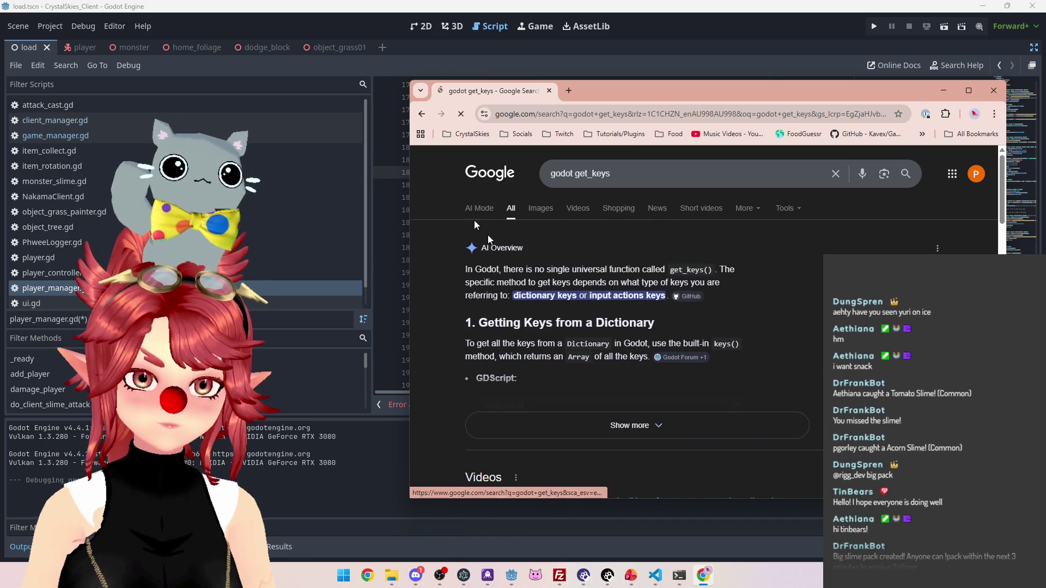
{"action": "scroll", "coordinate": [544, 406], "scroll_direction": "down", "scroll_amount": 3}
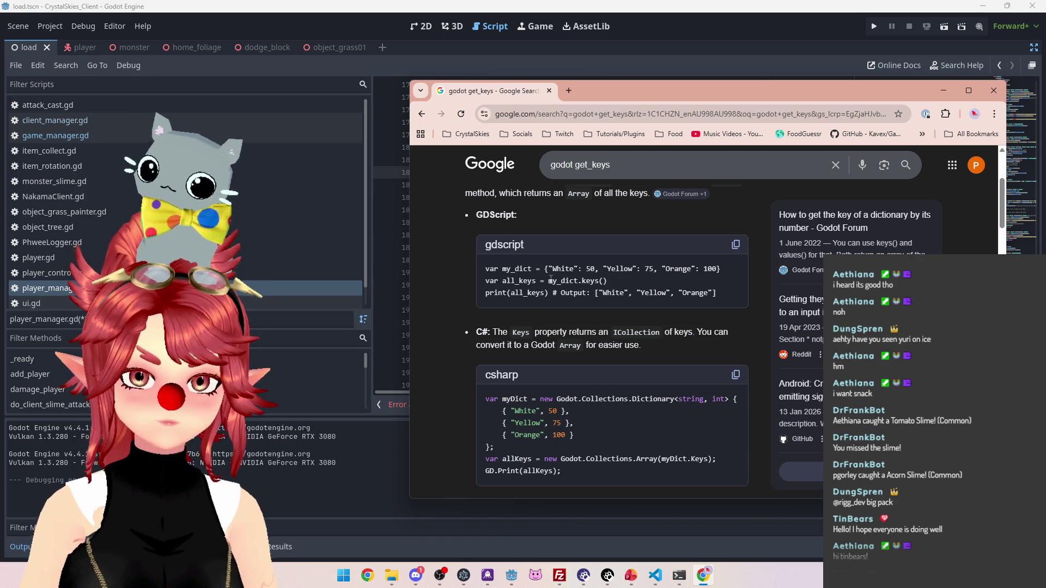
{"action": "mouse_move", "coordinate": [491, 268]}
{"action": "left_mouse_down"}
{"action": "mouse_move", "coordinate": [708, 284]}
{"action": "mouse_move", "coordinate": [717, 294]}
{"action": "left_mouse_up"}
{"action": "key", "text": "ctrl+c"}
{"action": "key", "text": "alt+Tab"}
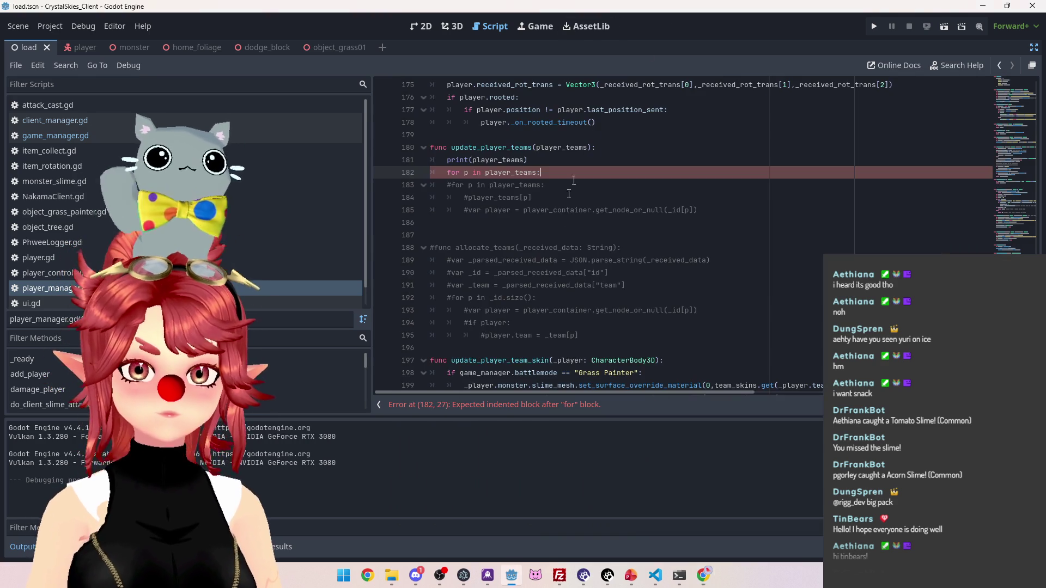
Paste the keys() example at the top of update_player_teams and Tab-indent its lines
{"action": "left_click", "coordinate": [620, 147]}
{"action": "key", "text": "Return"}
{"action": "key", "text": "ctrl+v"}
{"action": "left_click", "coordinate": [431, 172]}
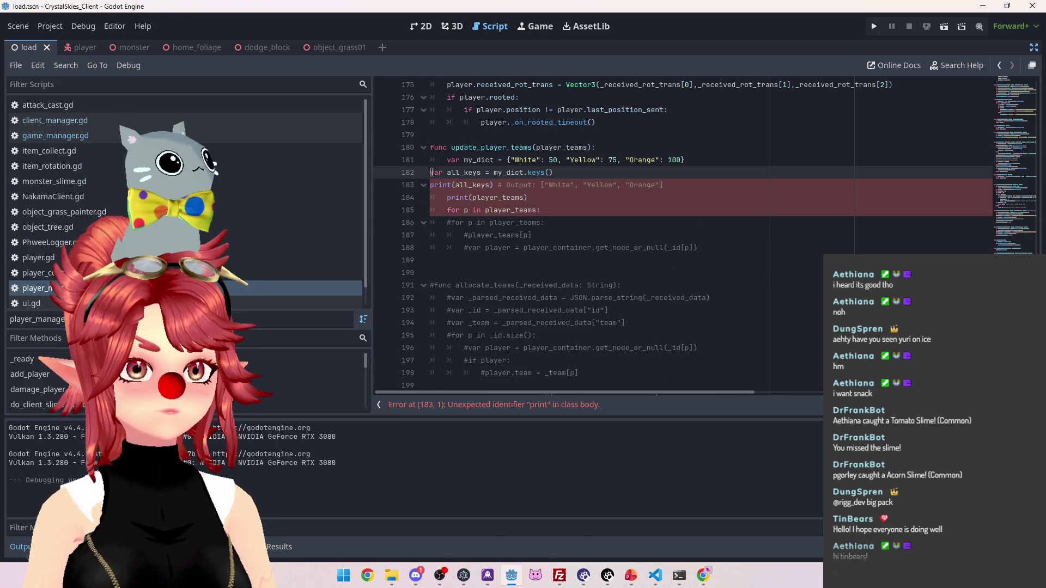
{"action": "key", "text": "Tab"}
{"action": "key", "text": "Down"}
{"action": "key", "text": "Tab"}
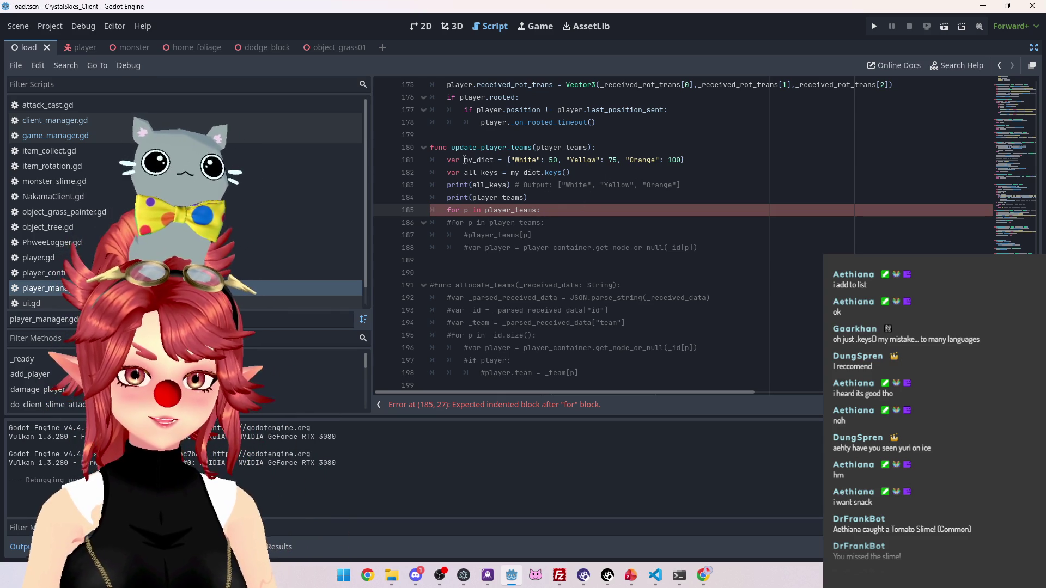
{"action": "left_click_drag", "start_coordinate": [464, 160], "coordinate": [494, 159]}
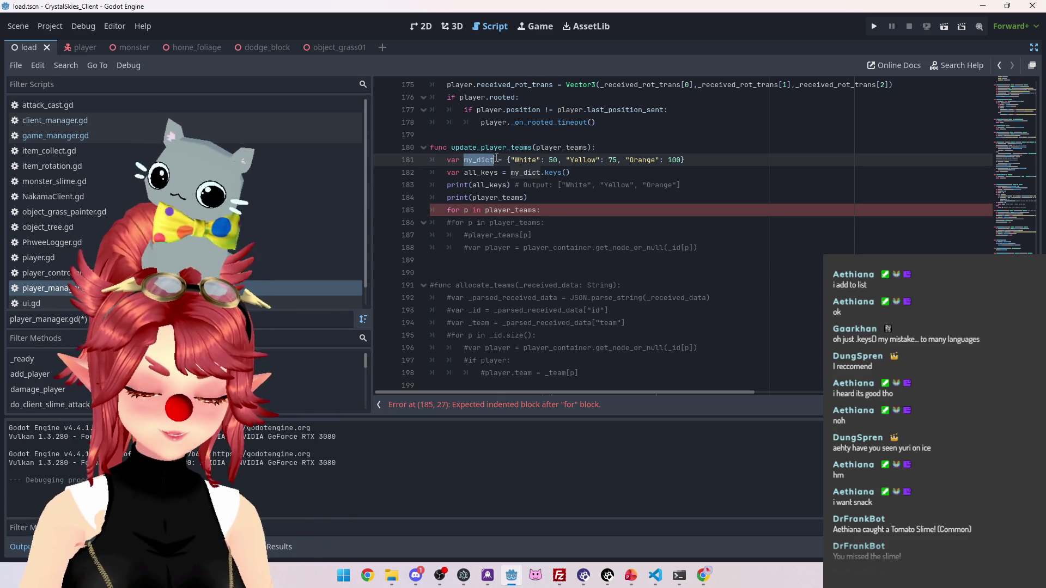
Rename my_dict to _players, replace all_keys, and delete the sample dictionary line
{"action": "type", "text": "_players"}
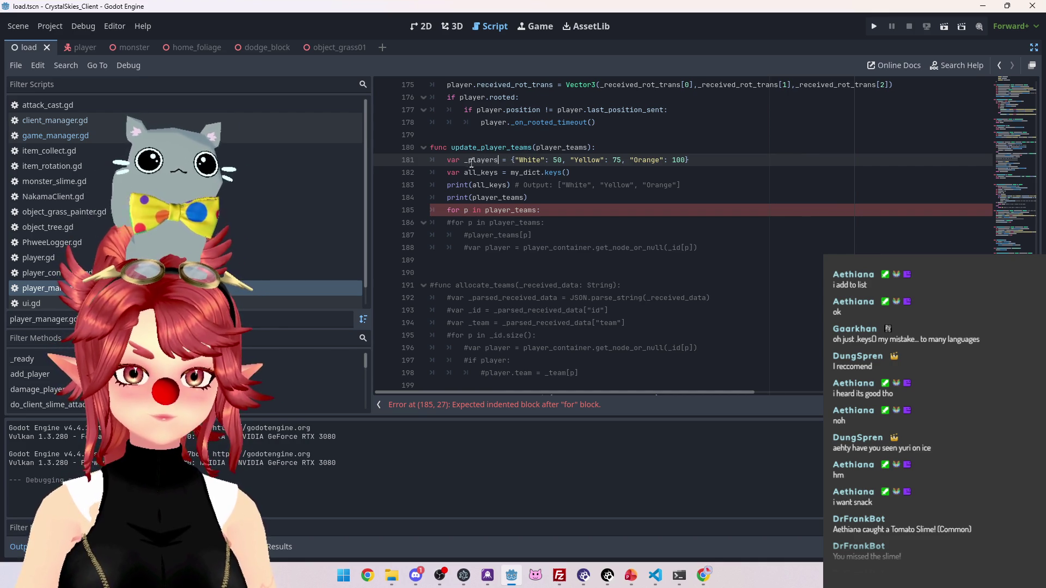
{"action": "left_click_drag", "start_coordinate": [464, 160], "coordinate": [500, 160]}
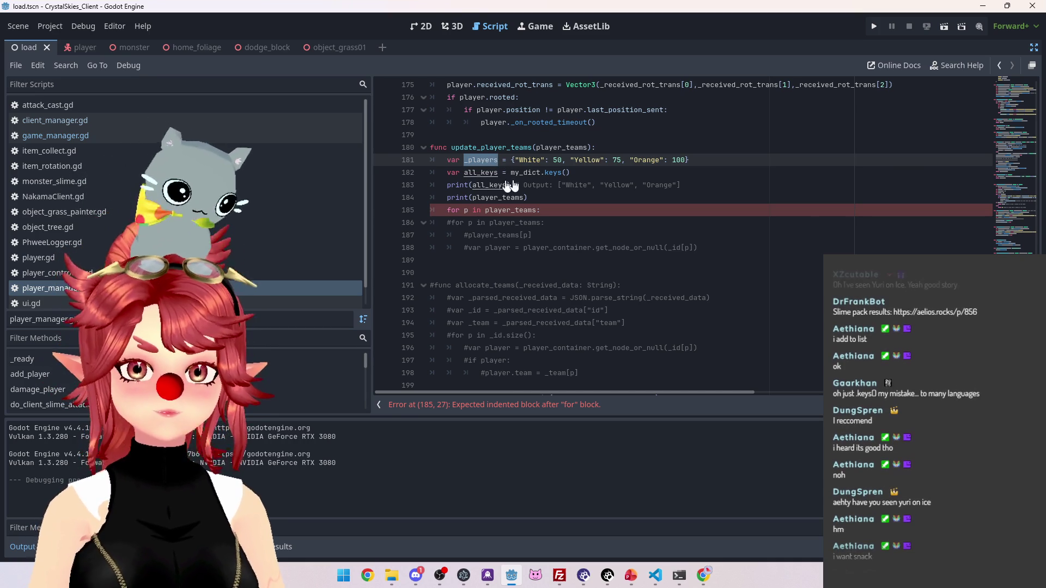
{"action": "mouse_move", "coordinate": [465, 173]}
{"action": "left_mouse_down"}
{"action": "mouse_move", "coordinate": [499, 173]}
{"action": "mouse_move", "coordinate": [507, 186]}
{"action": "left_mouse_up"}
{"action": "type", "text": "_players"}
{"action": "type", "text": "_players"}
{"action": "left_click_drag", "start_coordinate": [698, 160], "coordinate": [430, 160]}
{"action": "key", "text": "BackSpace"}
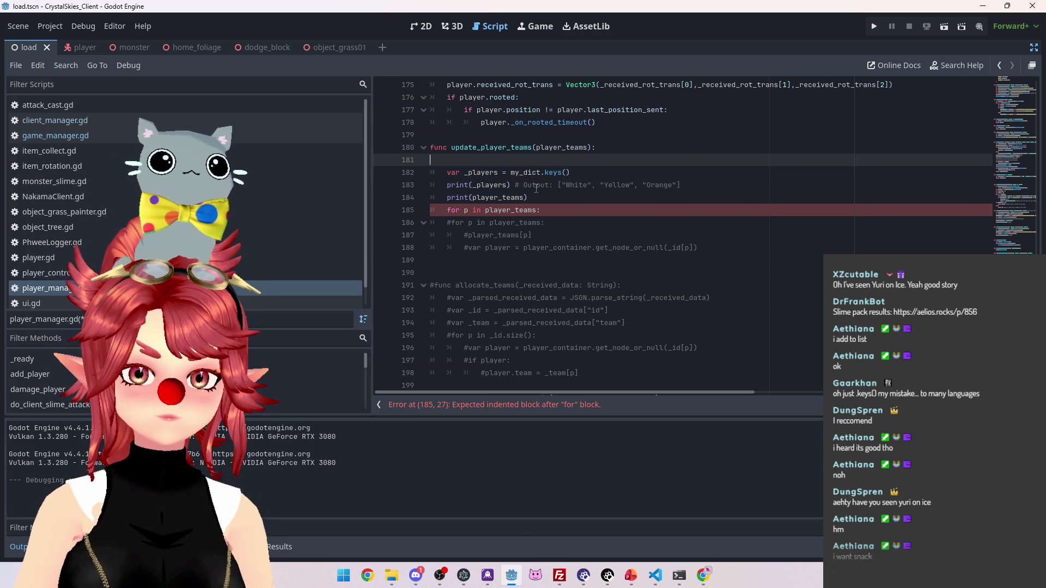
Replace my_dict with player_teams before .keys() and remove the empty line 181
{"action": "left_click_drag", "start_coordinate": [537, 147], "coordinate": [587, 147]}
{"action": "key", "text": "ctrl+c"}
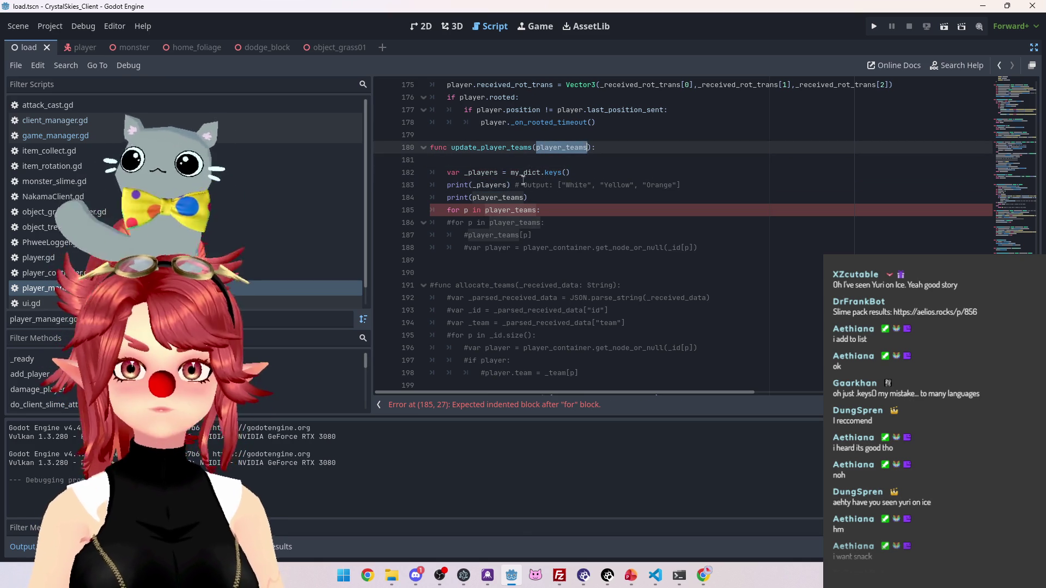
{"action": "double_click", "coordinate": [521, 172]}
{"action": "key", "text": "ctrl+v"}
{"action": "left_click", "coordinate": [514, 162]}
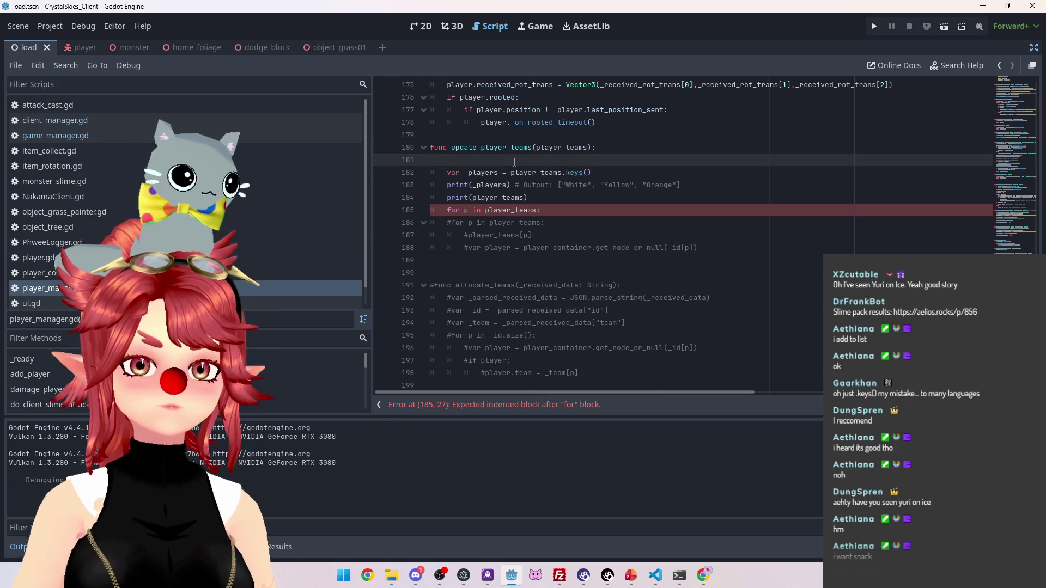
{"action": "key", "text": "BackSpace"}
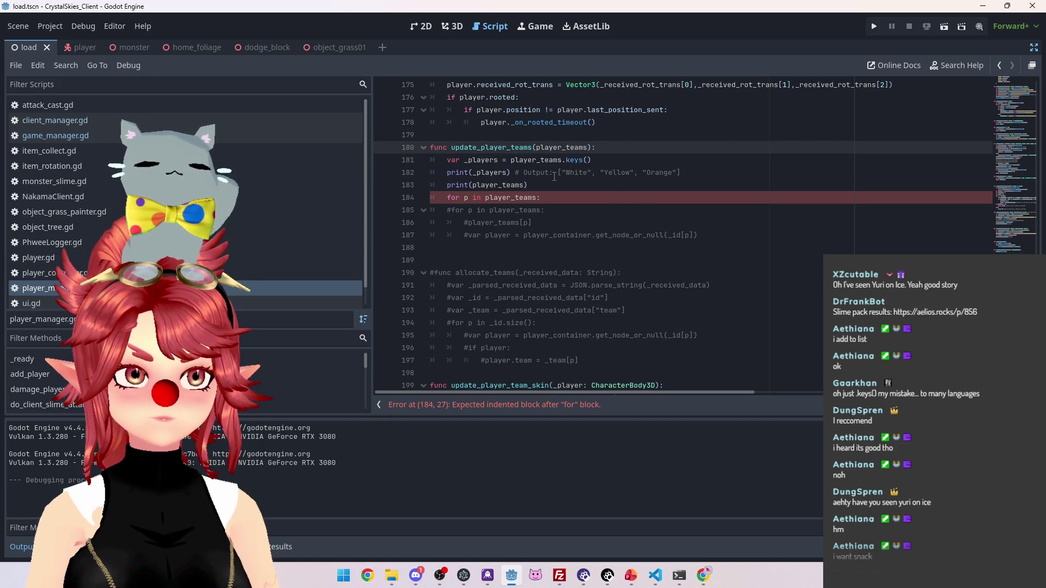
{"action": "left_click", "coordinate": [550, 185]}
{"action": "key", "text": "Up"}
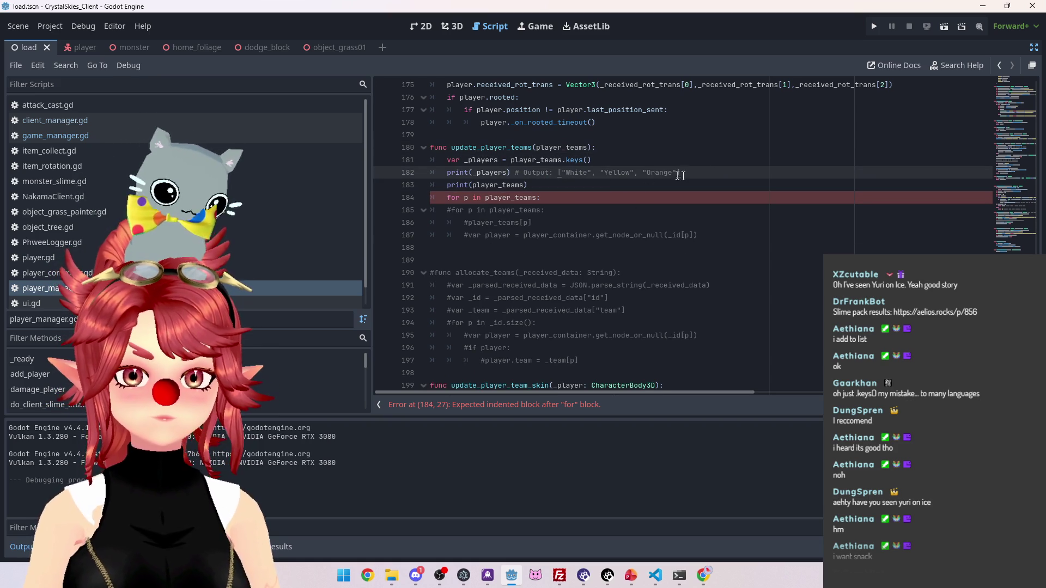
{"action": "mouse_move", "coordinate": [681, 173]}
{"action": "left_mouse_down"}
{"action": "mouse_move", "coordinate": [490, 173]}
{"action": "mouse_move", "coordinate": [517, 173]}
{"action": "left_mouse_up"}
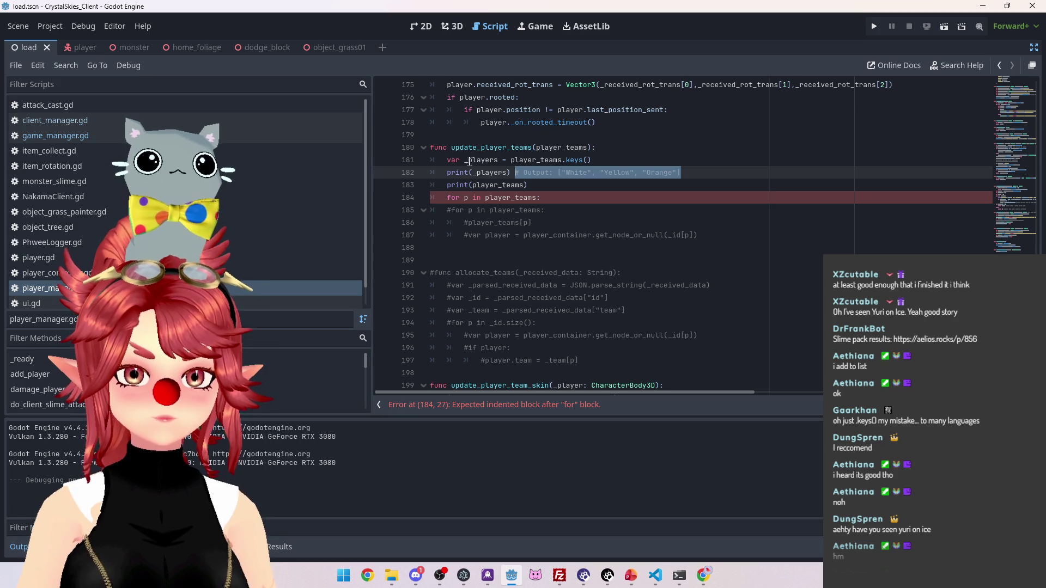
Make the for-loop iterate over _players instead of player_teams
{"action": "double_click", "coordinate": [471, 160]}
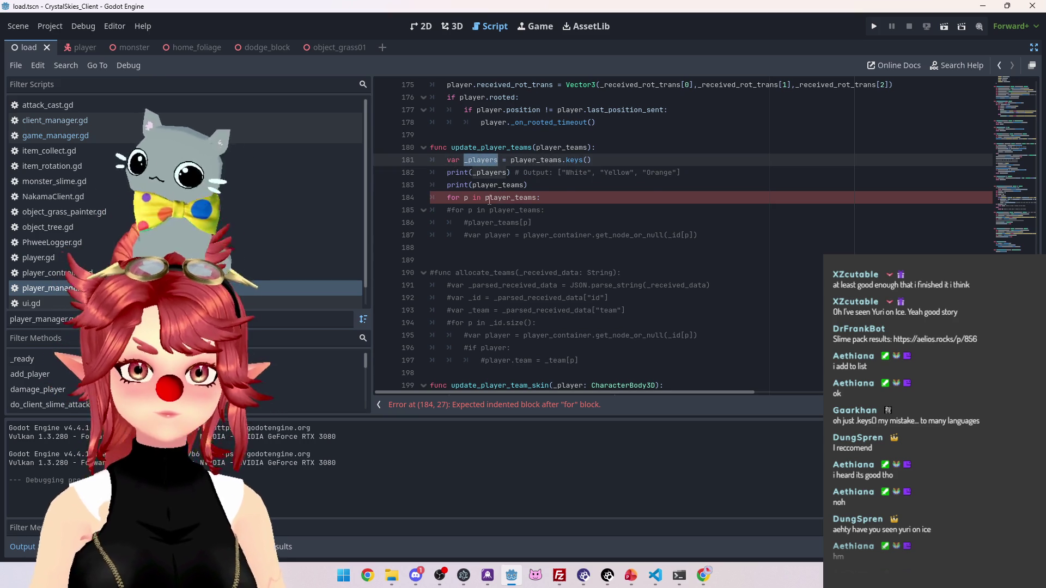
{"action": "double_click", "coordinate": [490, 199]}
{"action": "key", "text": "ctrl+v"}
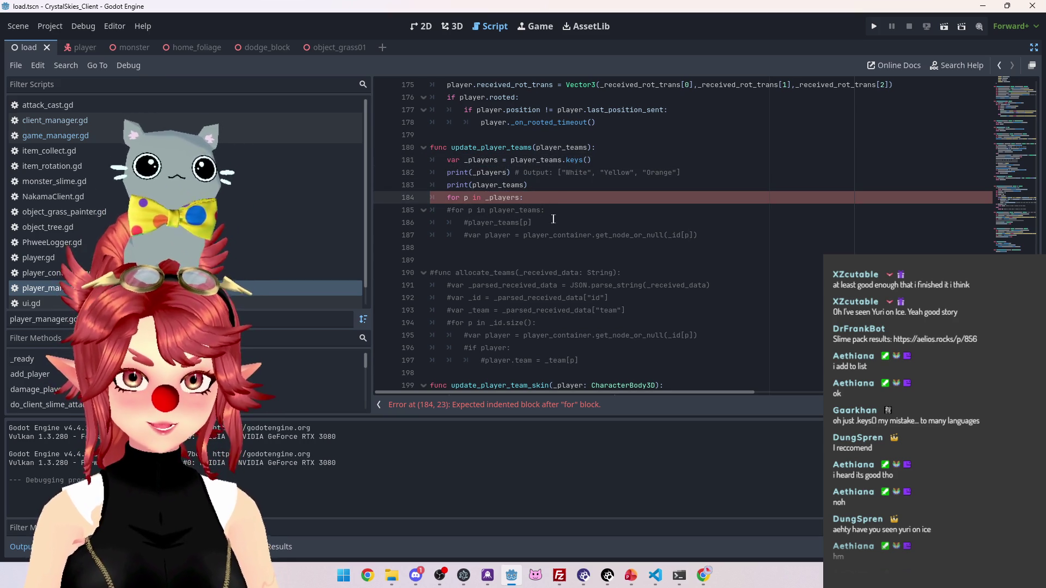
{"action": "type", "text": ":"}
Delete the print(player_teams) line and the commented-out old for-loop line
{"action": "left_click", "coordinate": [561, 173]}
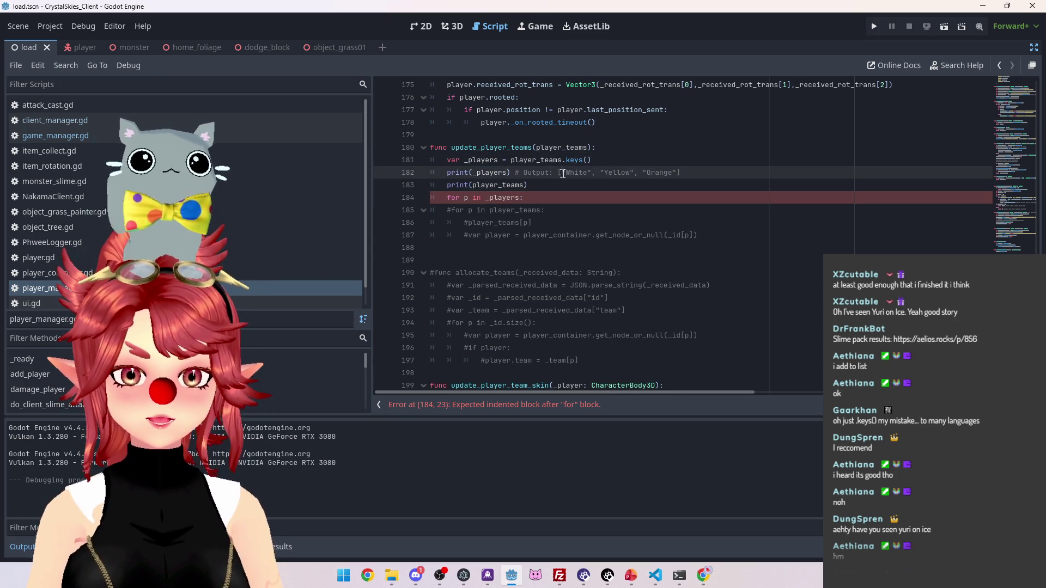
{"action": "left_click_drag", "start_coordinate": [599, 173], "coordinate": [682, 173]}
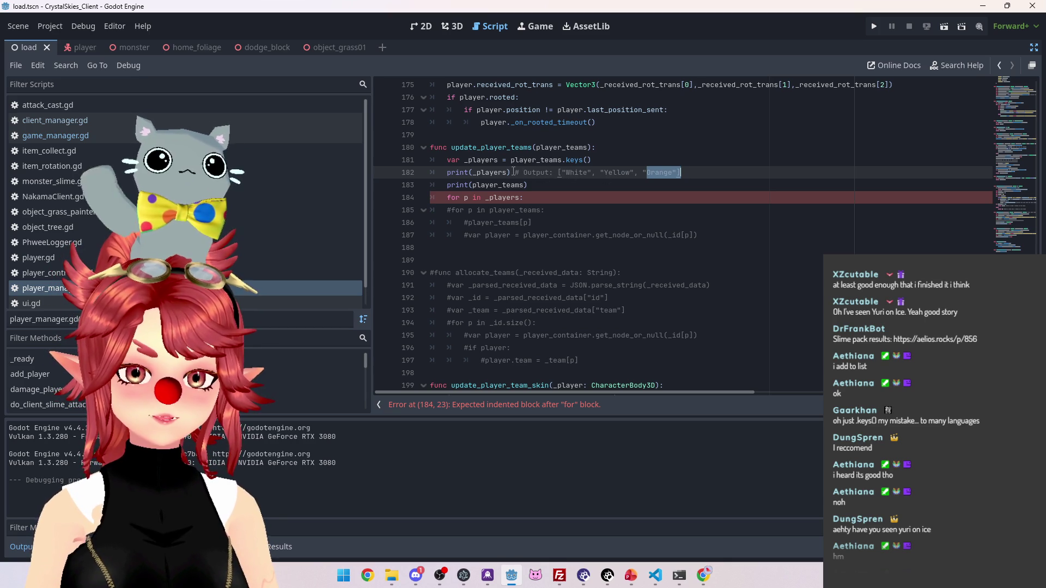
{"action": "left_click_drag", "start_coordinate": [527, 185], "coordinate": [407, 185]}
{"action": "key", "text": "BackSpace"}
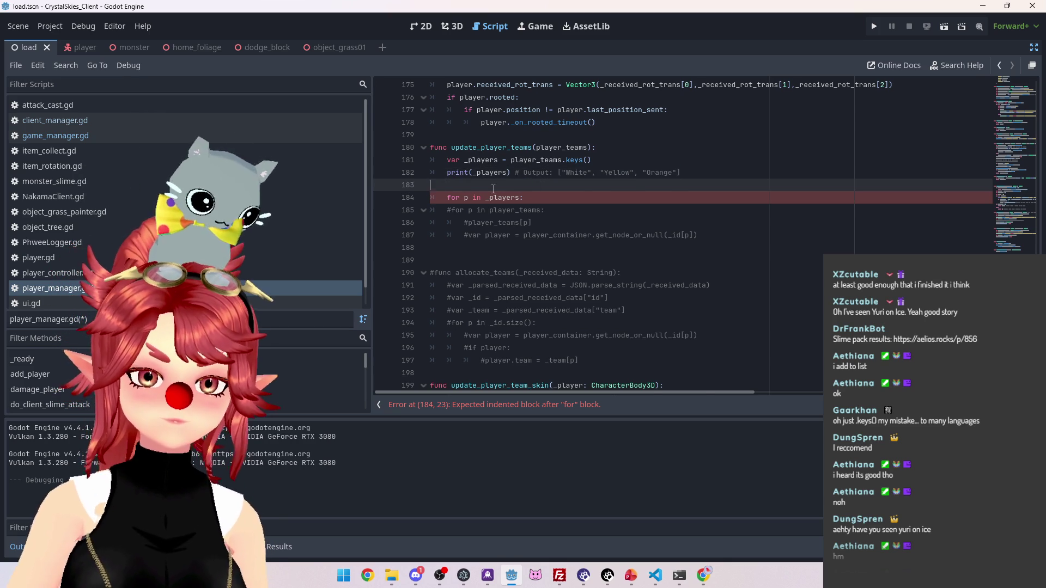
{"action": "key", "text": "BackSpace"}
{"action": "triple_click", "coordinate": [472, 200]}
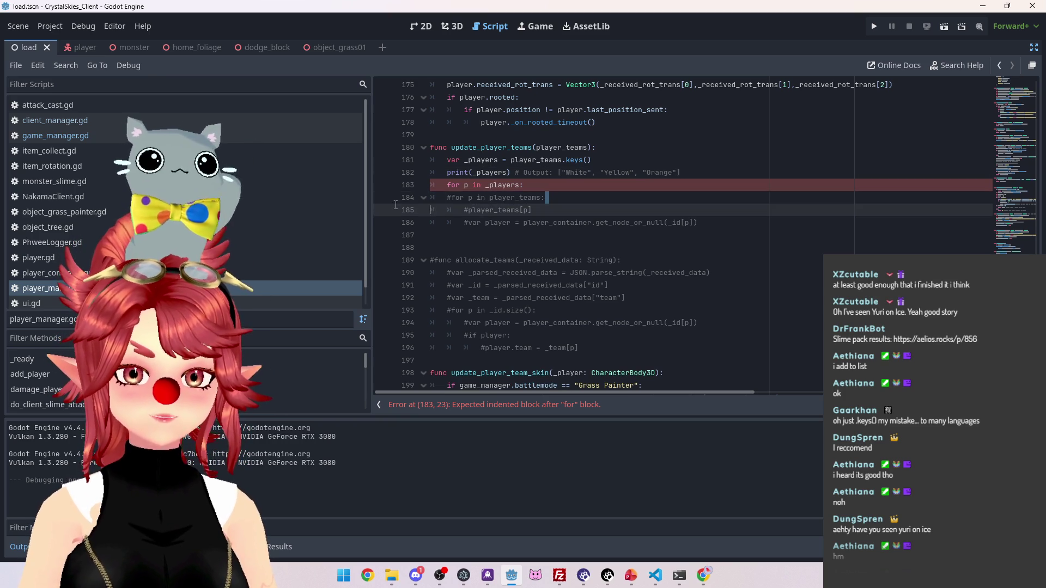
{"action": "key", "text": "BackSpace"}
{"action": "key", "text": "BackSpace"}
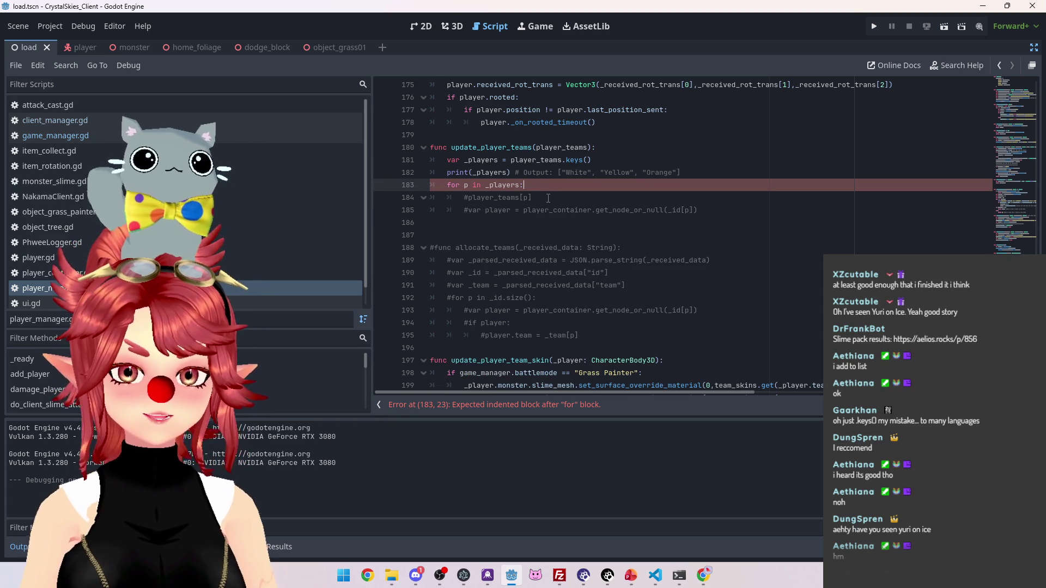
Copy the get_node_or_null player lookup into the loop body
{"action": "key", "text": "Return"}
{"action": "left_click_drag", "start_coordinate": [469, 223], "coordinate": [714, 230]}
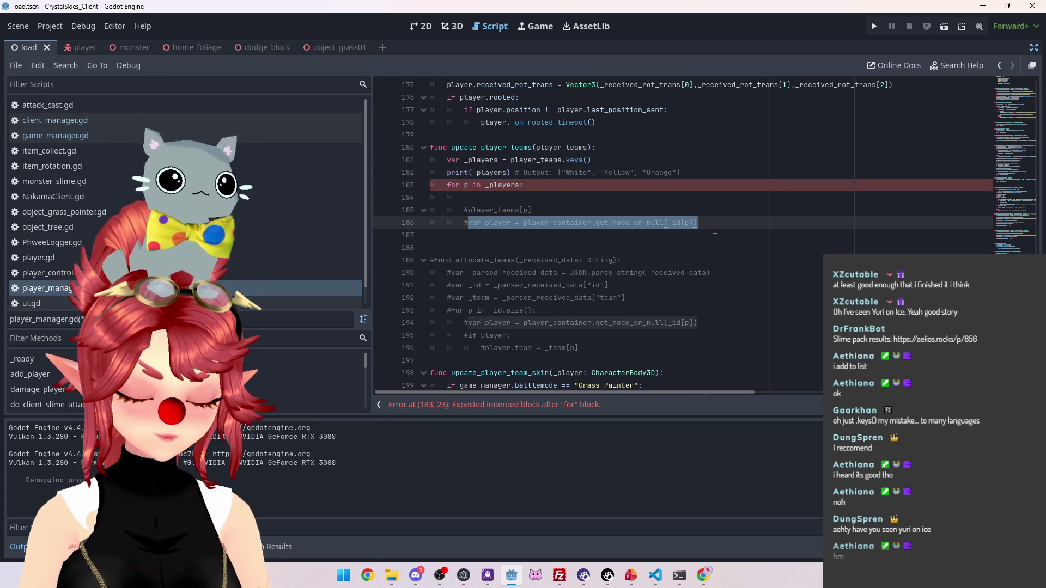
{"action": "key", "text": "ctrl+c"}
{"action": "left_click", "coordinate": [523, 197]}
{"action": "key", "text": "ctrl+v"}
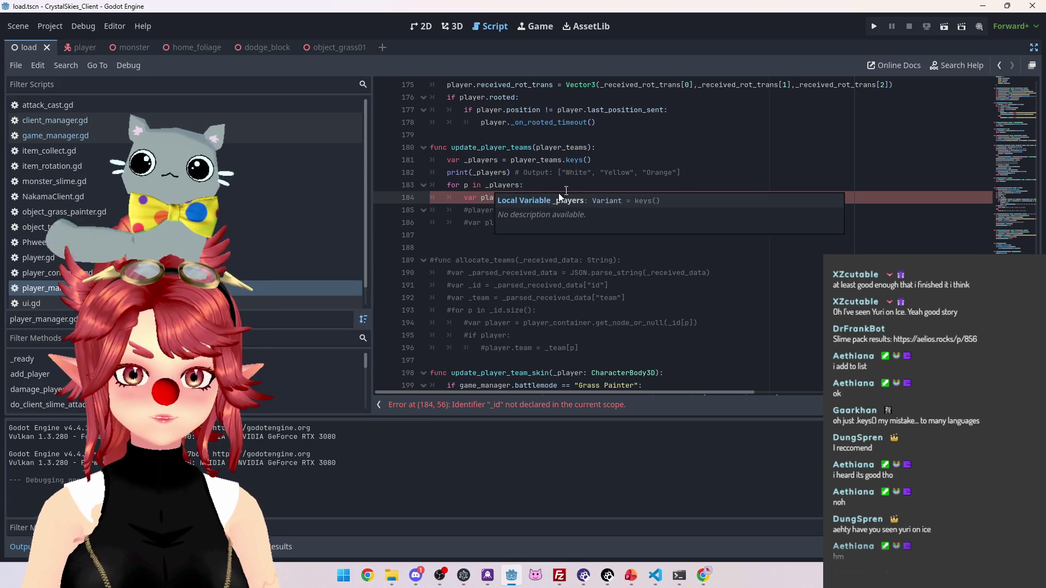
Rename the loop variable to pid and pass pid to get_node_or_null
{"action": "left_click", "coordinate": [608, 184]}
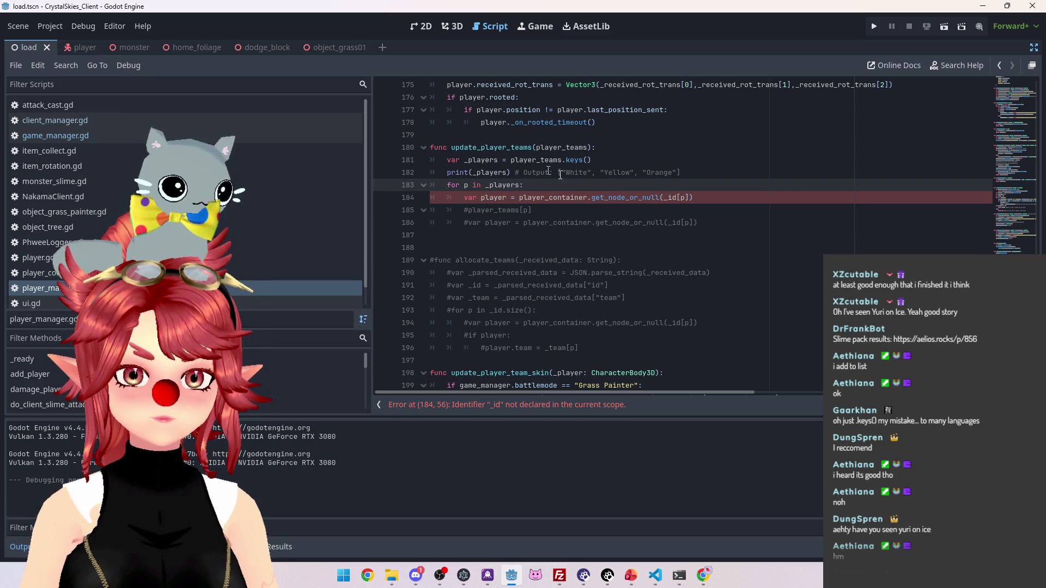
{"action": "double_click", "coordinate": [466, 185]}
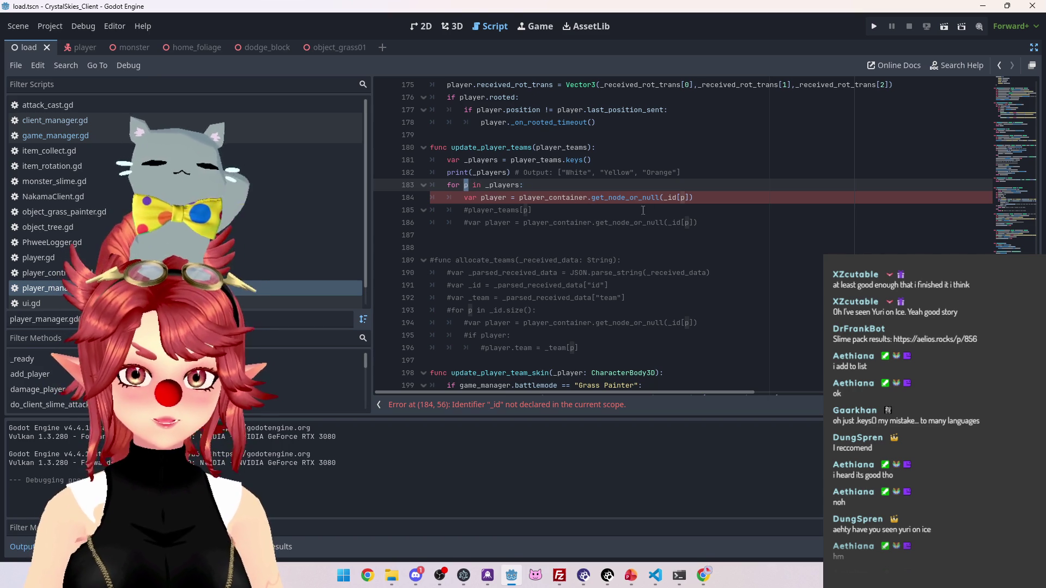
{"action": "left_click_drag", "start_coordinate": [664, 197], "coordinate": [689, 198]}
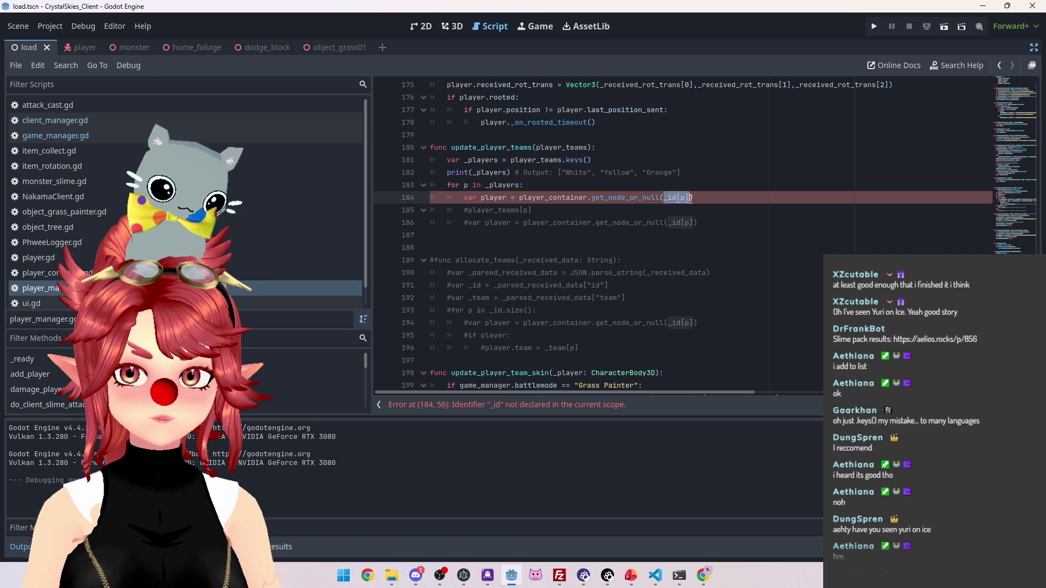
{"action": "type", "text": "p"}
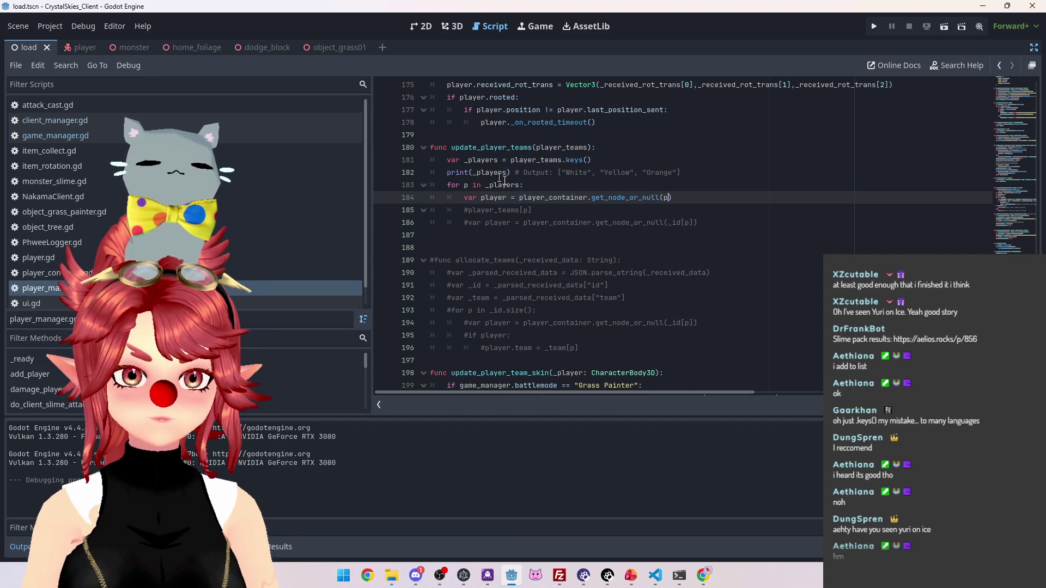
{"action": "left_click", "coordinate": [470, 185]}
{"action": "type", "text": "id"}
{"action": "double_click", "coordinate": [469, 185]}
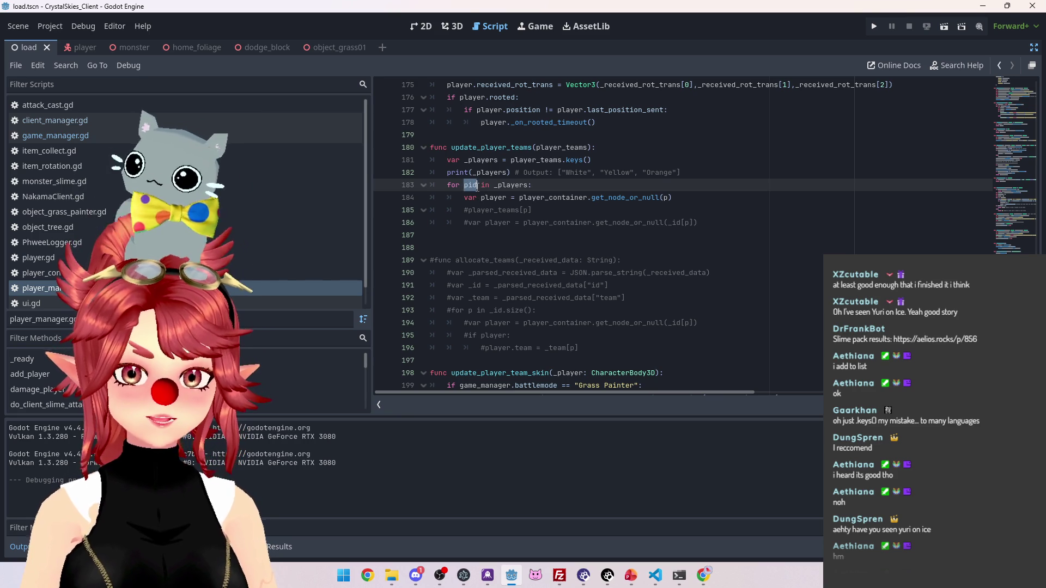
{"action": "left_click", "coordinate": [664, 197]}
{"action": "type", "text": "id"}
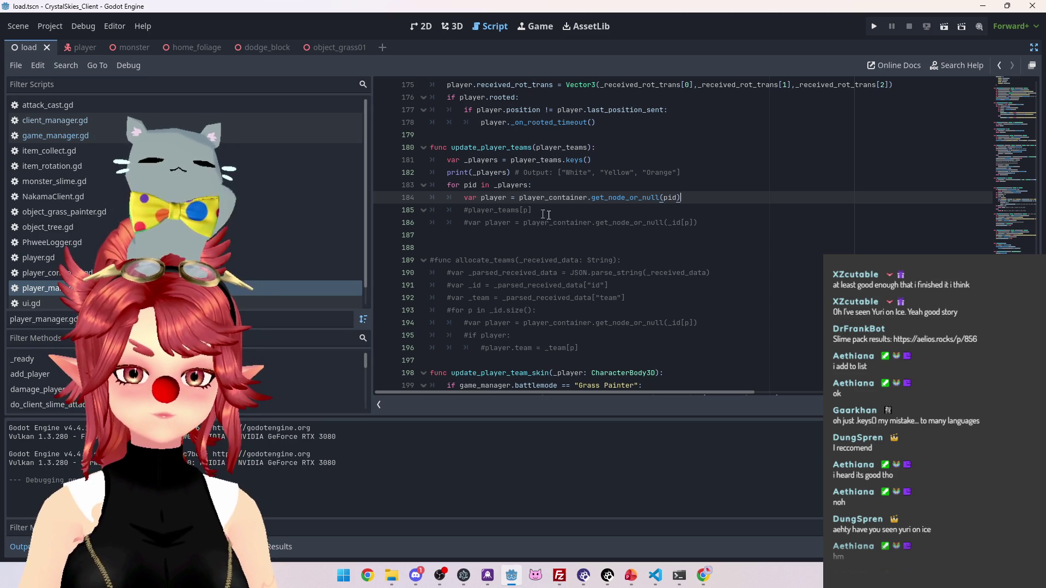
{"action": "key", "text": "Down"}
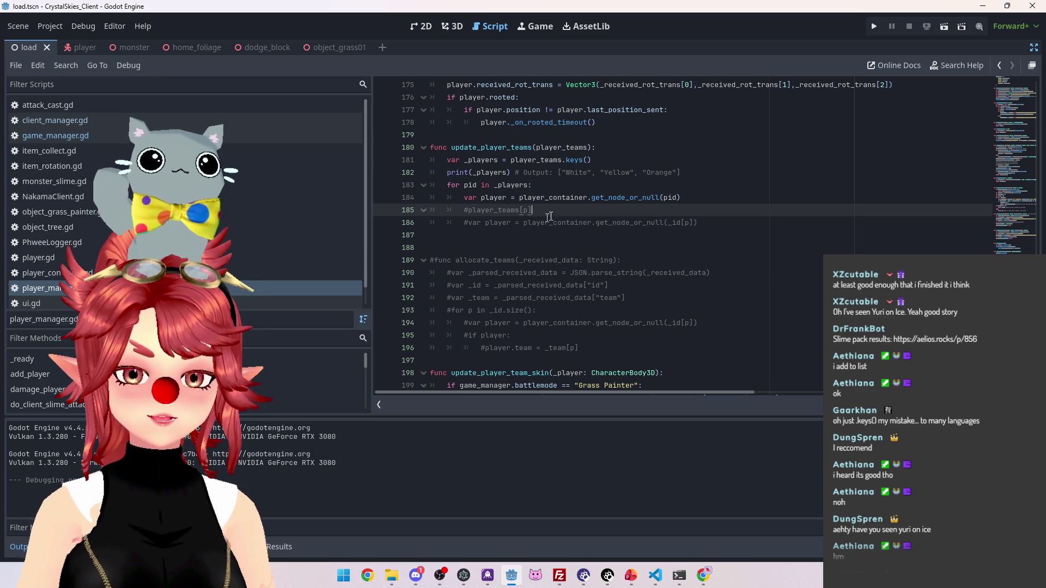
Remove the leftover comment, uncomment line 185 as player.team = and delete the old node lookup
{"action": "triple_click", "coordinate": [550, 209]}
{"action": "key", "text": "BackSpace"}
{"action": "key", "text": "BackSpace"}
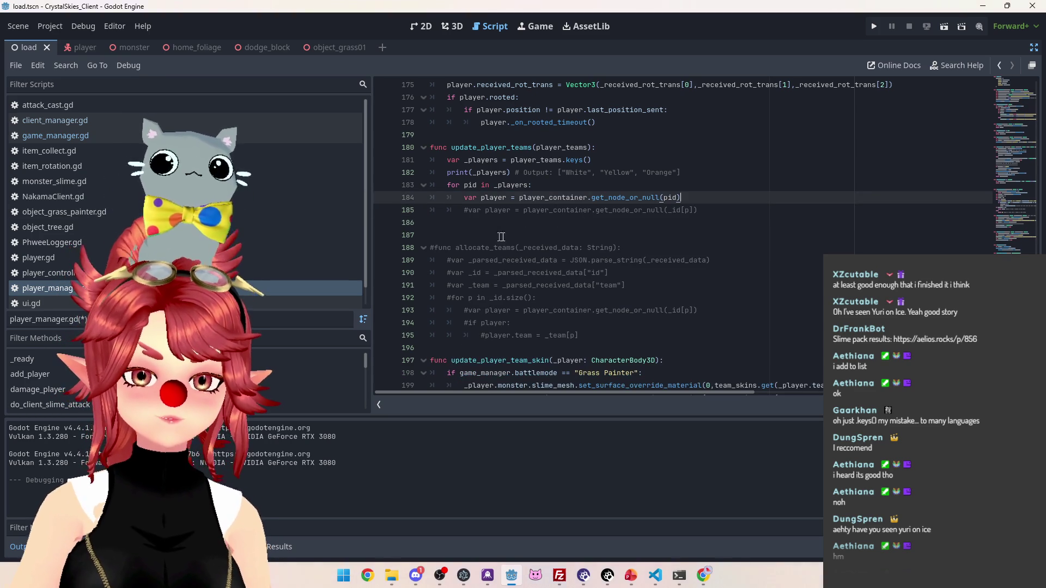
{"action": "left_click", "coordinate": [485, 209]}
{"action": "key", "text": "BackSpace"}
{"action": "key", "text": "BackSpace"}
{"action": "key", "text": "BackSpace"}
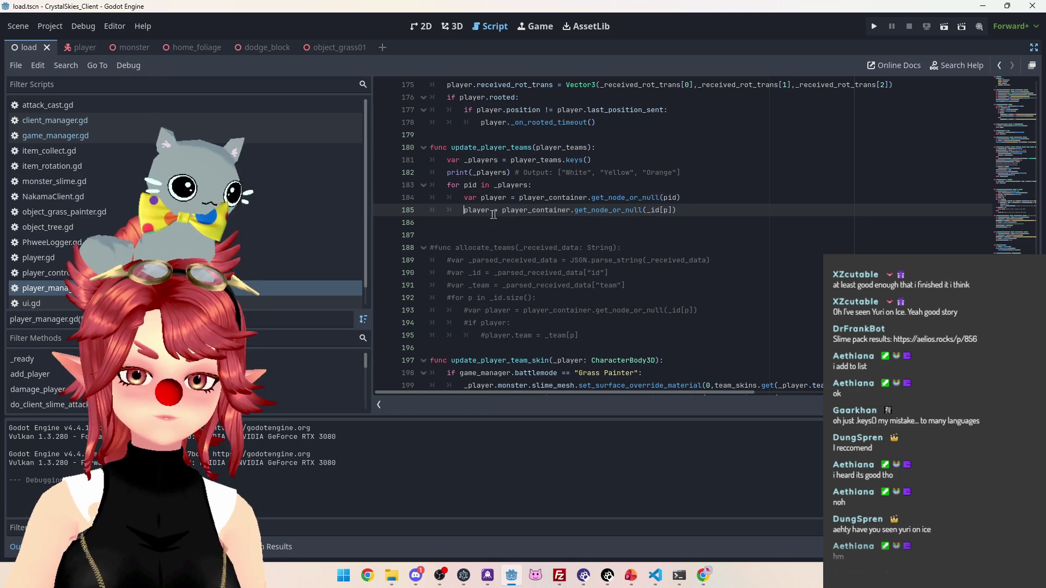
{"action": "type", "text": ".team"}
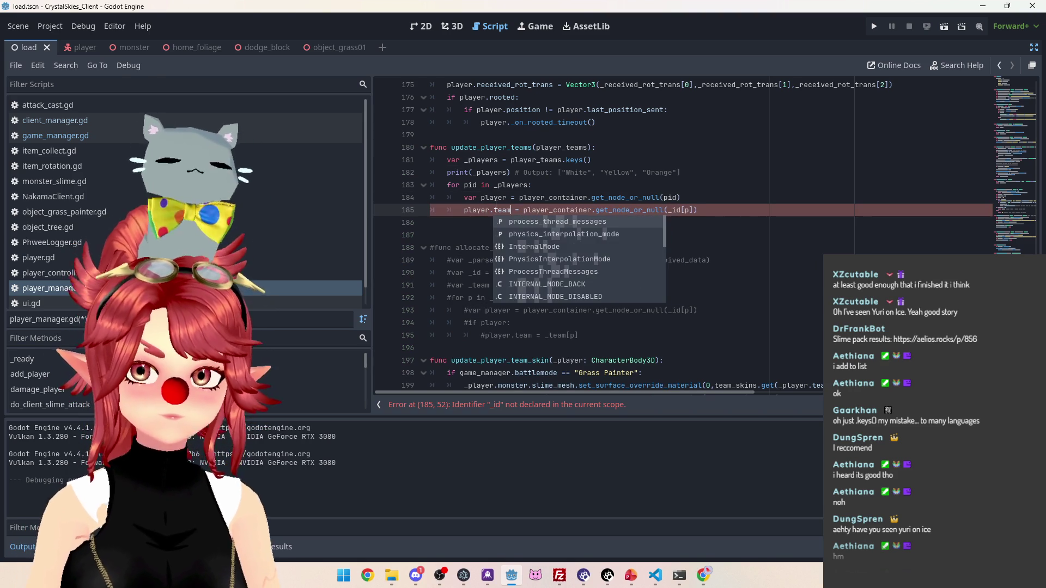
{"action": "left_click", "coordinate": [523, 210]}
{"action": "key", "text": "shift+End"}
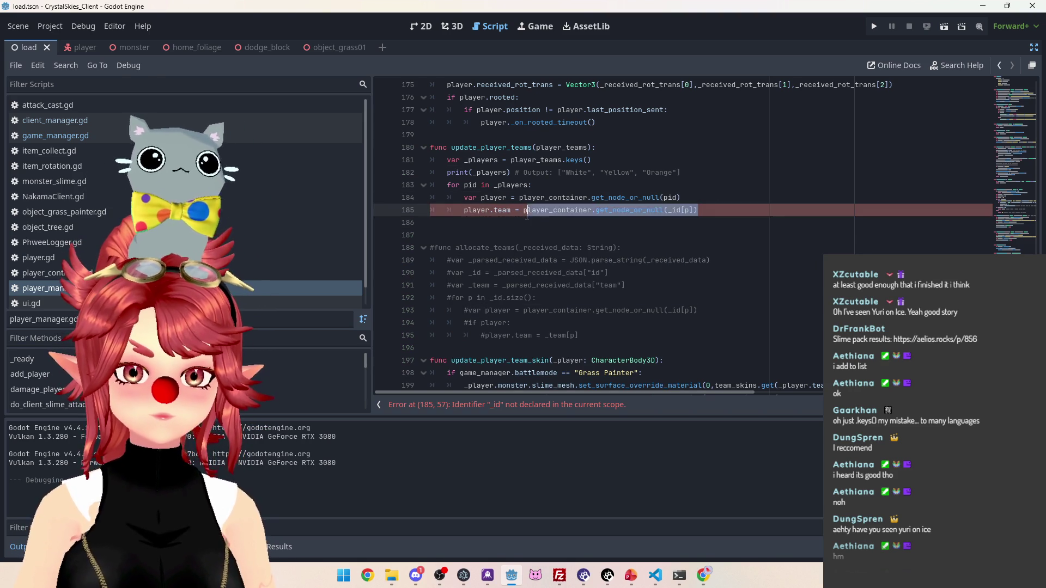
{"action": "key", "text": "Delete"}
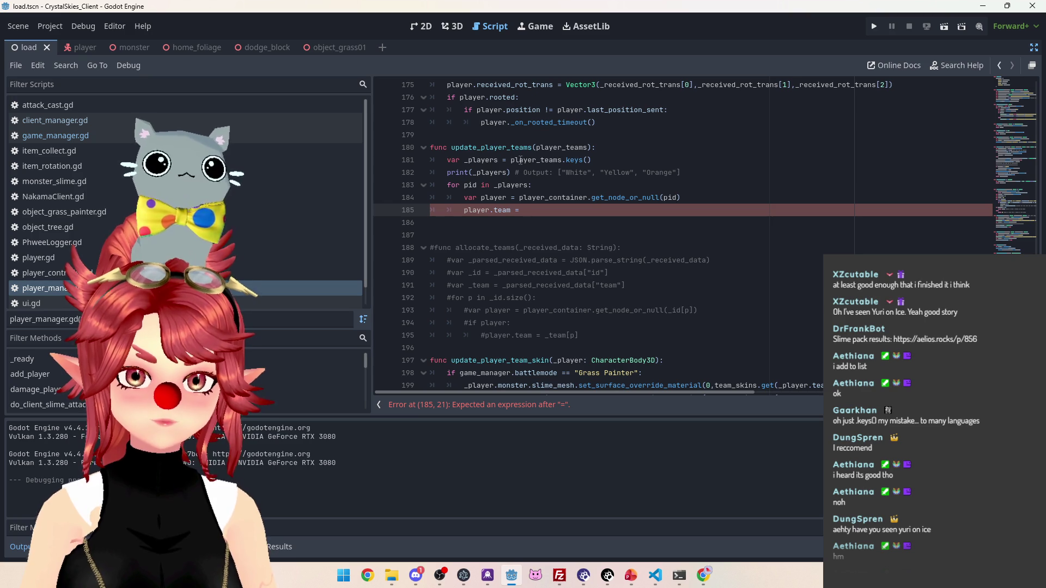
Complete line 185 as player.team = player_teams[pid], copying both names from earlier lines
{"action": "double_click", "coordinate": [538, 147]}
{"action": "key", "text": "ctrl+c"}
{"action": "left_click", "coordinate": [562, 213]}
{"action": "key", "text": "ctrl+v"}
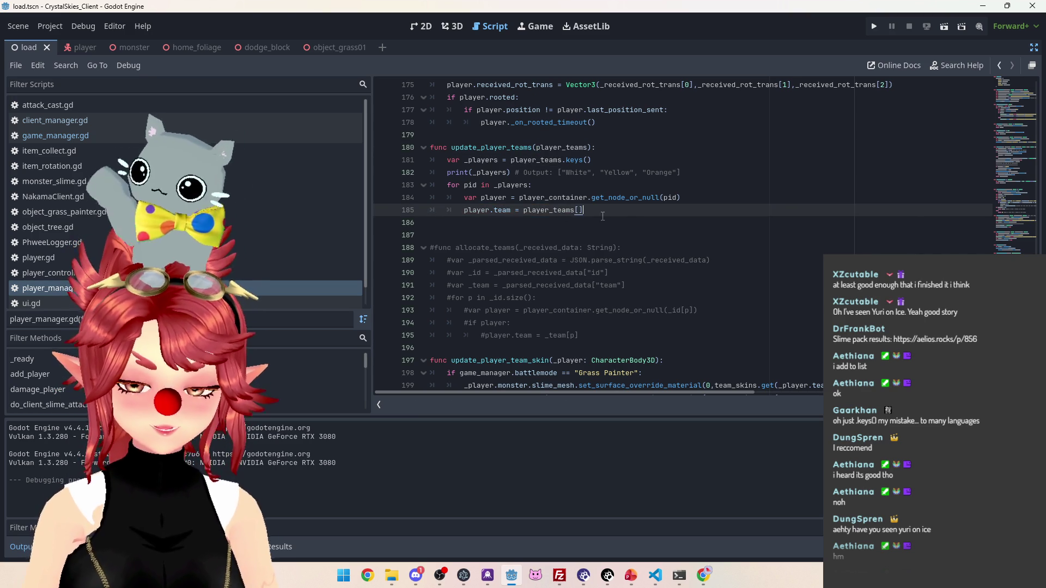
{"action": "type", "text": "["}
{"action": "double_click", "coordinate": [473, 186]}
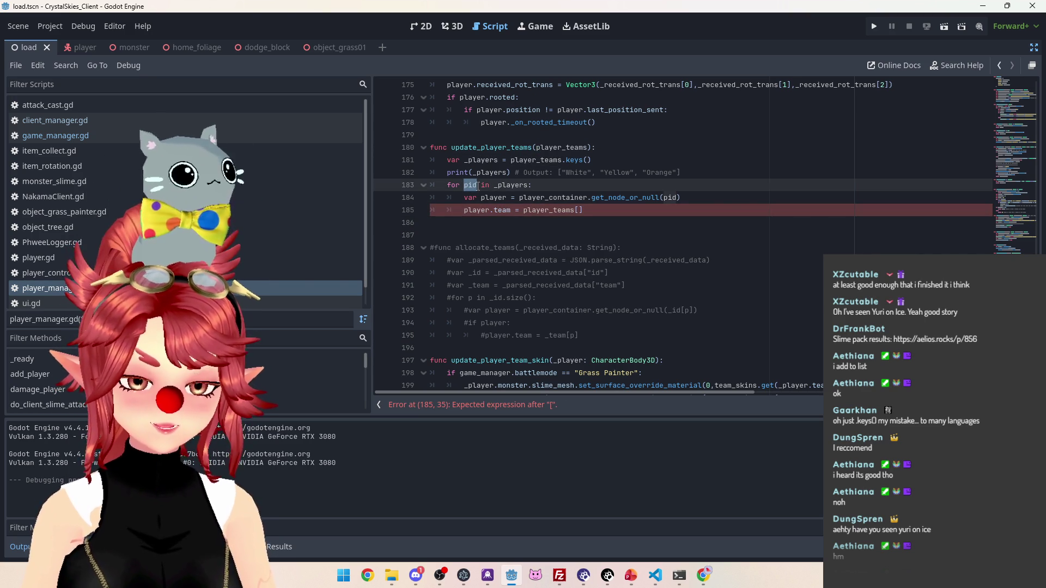
{"action": "key", "text": "ctrl+c"}
{"action": "left_click", "coordinate": [580, 212]}
{"action": "key", "text": "ctrl+v"}
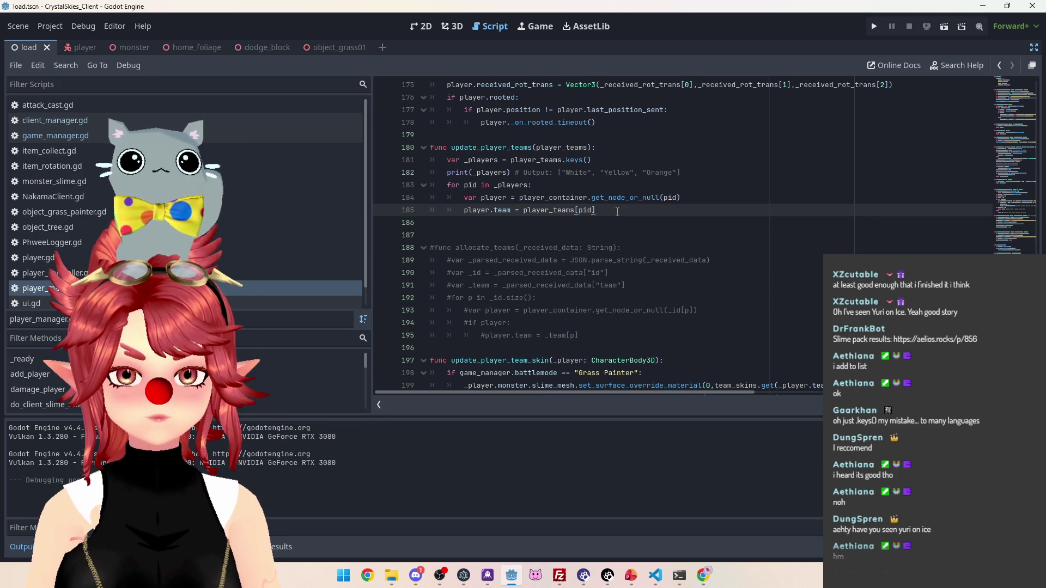
Select the whole commented-out allocate_teams block below the function
{"action": "key", "text": "Down"}
{"action": "key", "text": "Down"}
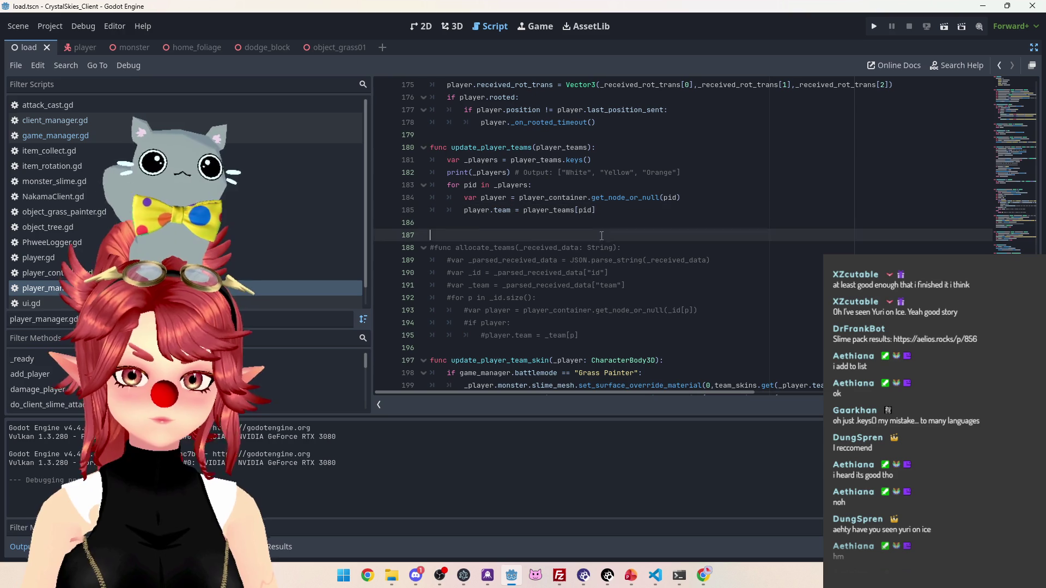
{"action": "left_click", "coordinate": [612, 337]}
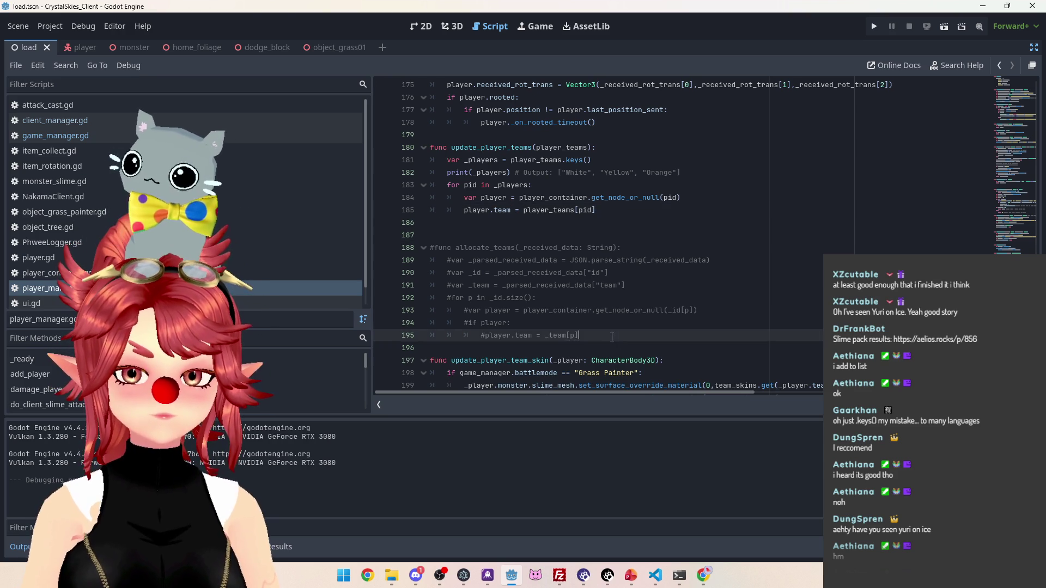
{"action": "left_click", "coordinate": [430, 247], "text": "shift"}
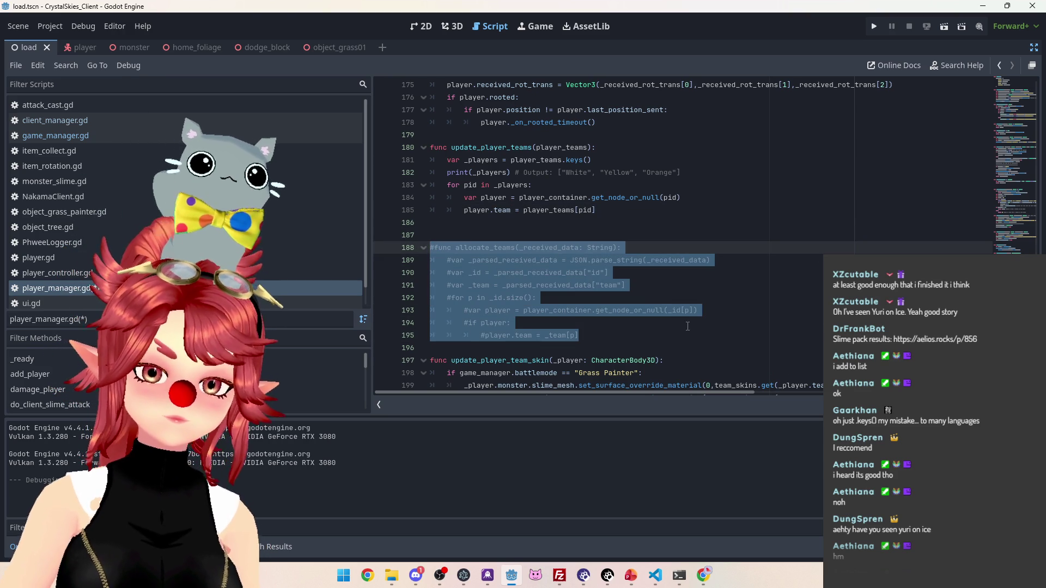
Delete the commented allocate_teams block and the commented allocate_teams call on line 259 of client_manager.gd
{"action": "key", "text": "BackSpace"}
{"action": "key", "text": "BackSpace"}
{"action": "key", "text": "BackSpace"}
{"action": "key", "text": "BackSpace"}
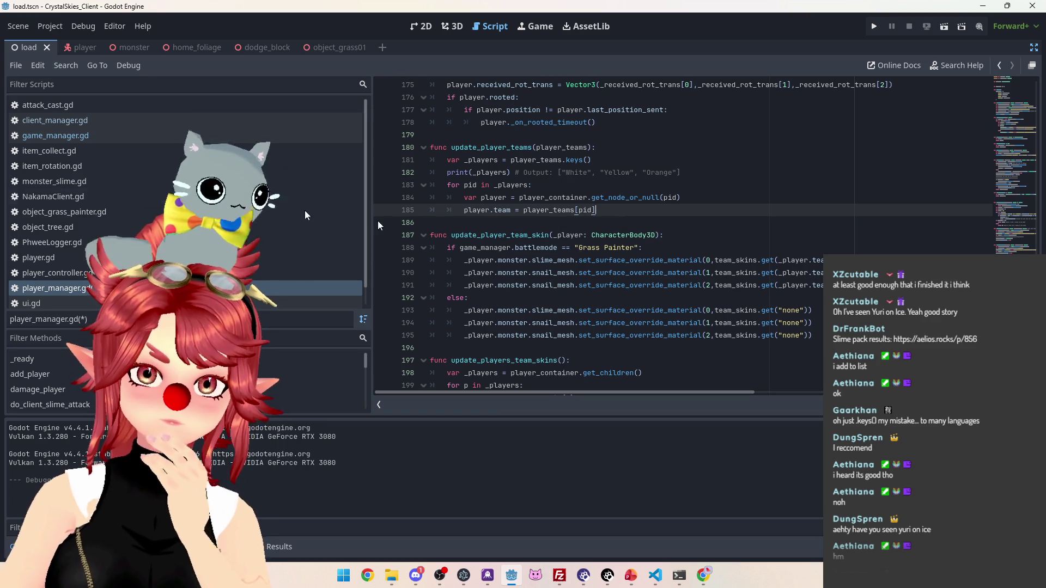
{"action": "left_click", "coordinate": [136, 125]}
{"action": "left_click_drag", "start_coordinate": [688, 265], "coordinate": [351, 253]}
{"action": "key", "text": "BackSpace"}
{"action": "key", "text": "BackSpace"}
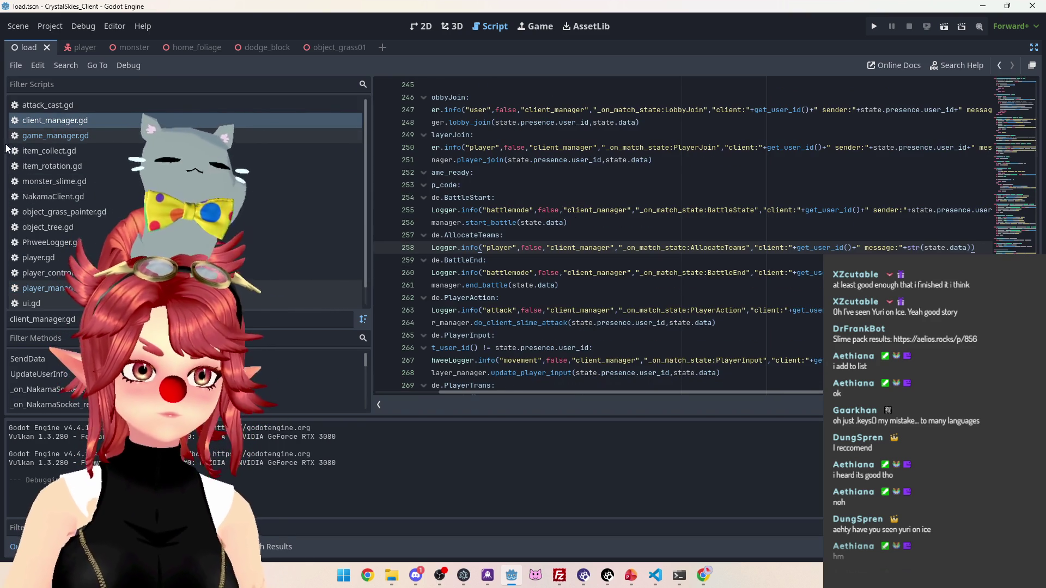
Save all the edited scripts from game_manager.gd and run the project
{"action": "left_click", "coordinate": [55, 135]}
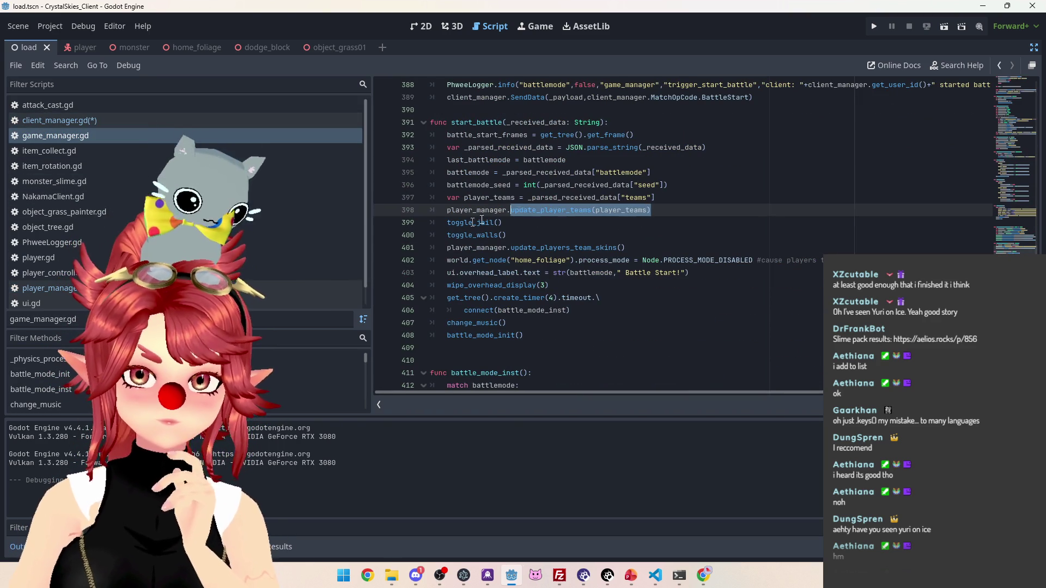
{"action": "left_click", "coordinate": [690, 170]}
{"action": "key", "text": "ctrl+s"}
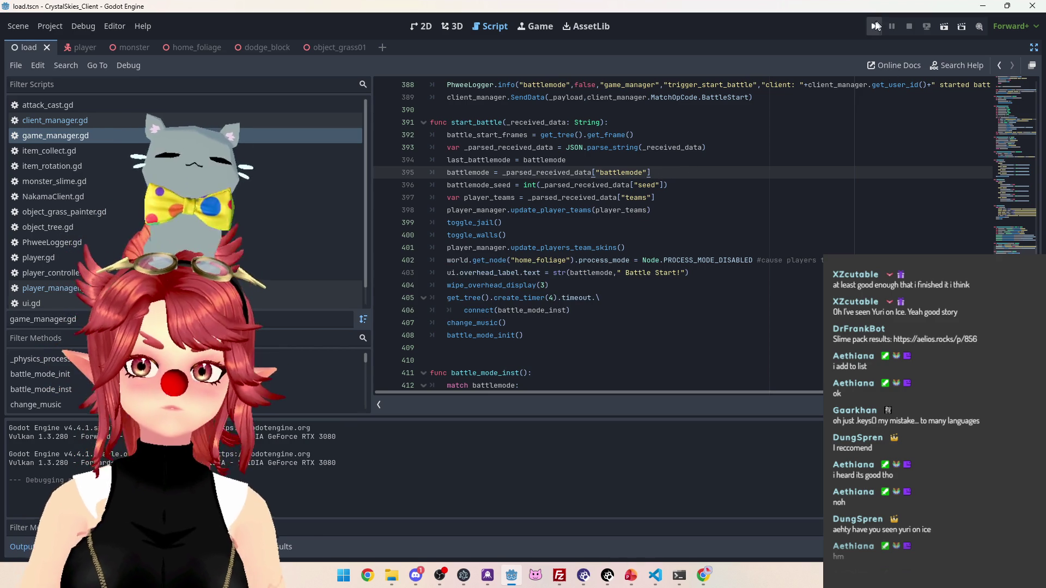
{"action": "left_click", "coordinate": [874, 27]}
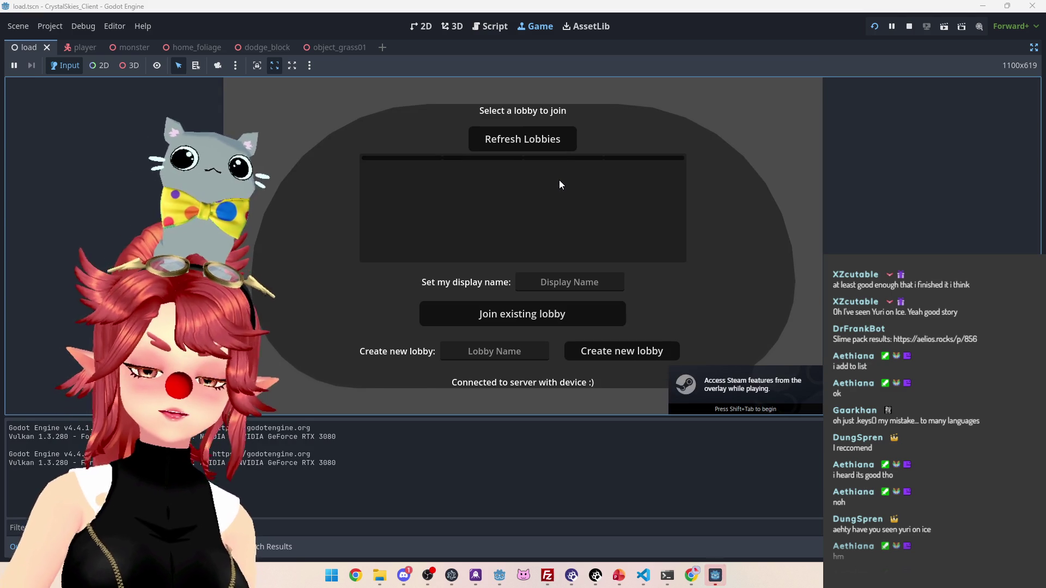
Host a new lobby named 'asddd' with display name 'Phwee'
{"action": "left_click", "coordinate": [569, 282]}
{"action": "type", "text": "Phwee"}
{"action": "key", "text": "Tab"}
{"action": "key", "text": "Tab"}
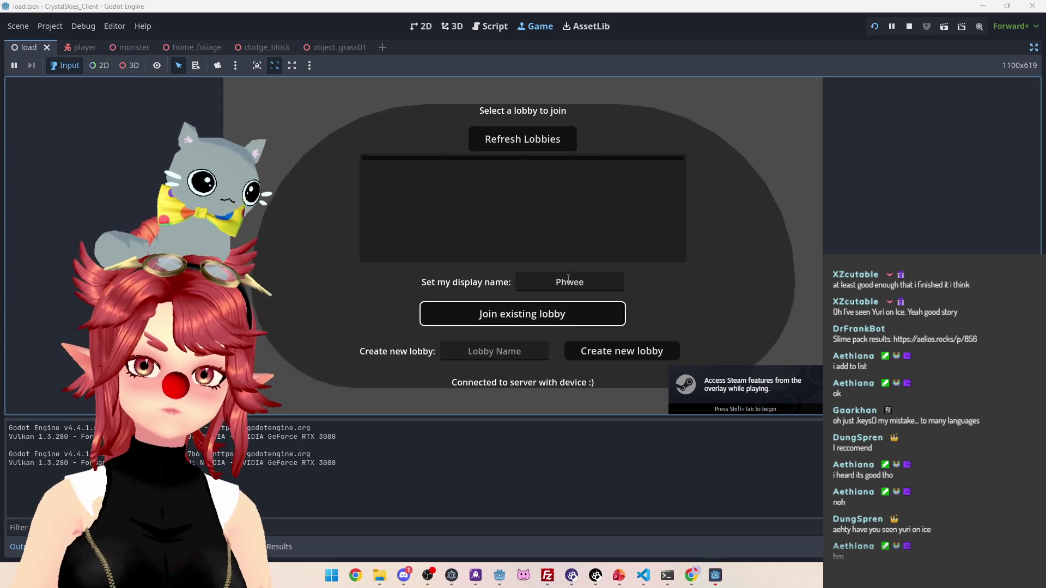
{"action": "type", "text": "asddd"}
{"action": "left_click", "coordinate": [615, 358]}
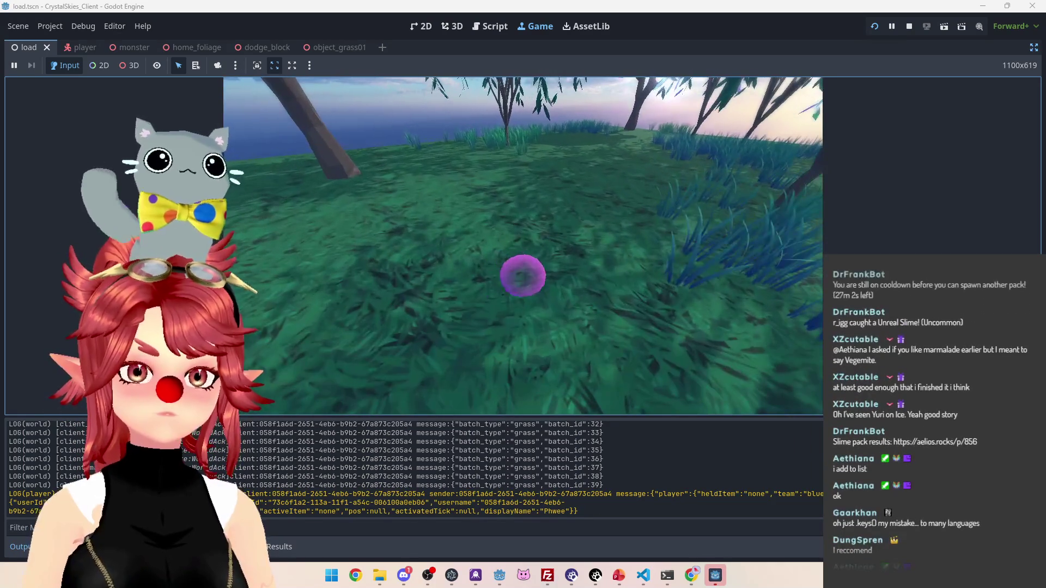
Start a Grass Painter battle, then stop the running game
{"action": "left_click", "coordinate": [564, 210]}
{"action": "left_click", "coordinate": [577, 252]}
{"action": "left_click", "coordinate": [512, 235]}
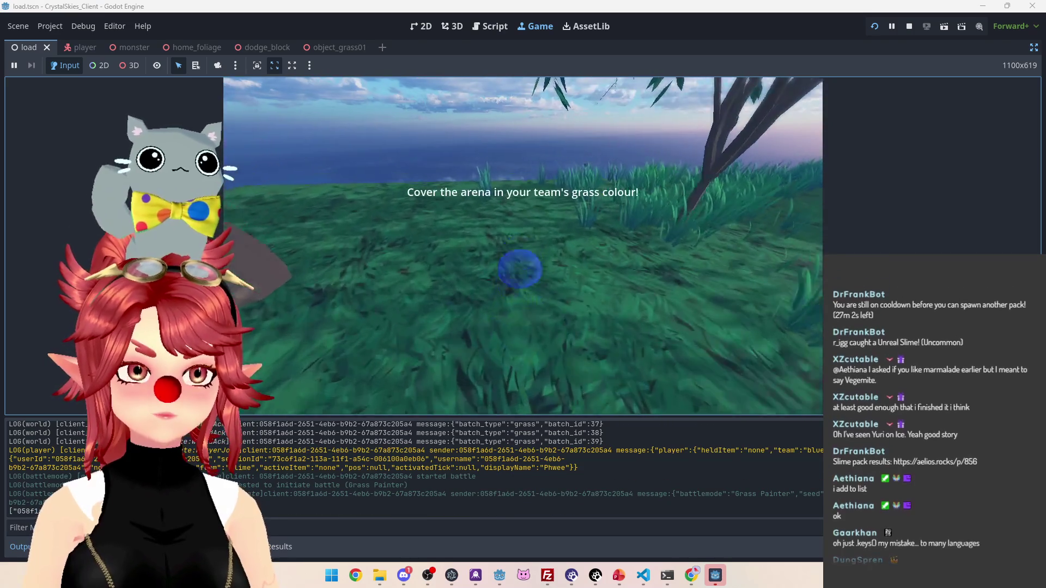
{"action": "key", "text": "Escape"}
{"action": "left_click", "coordinate": [909, 26]}
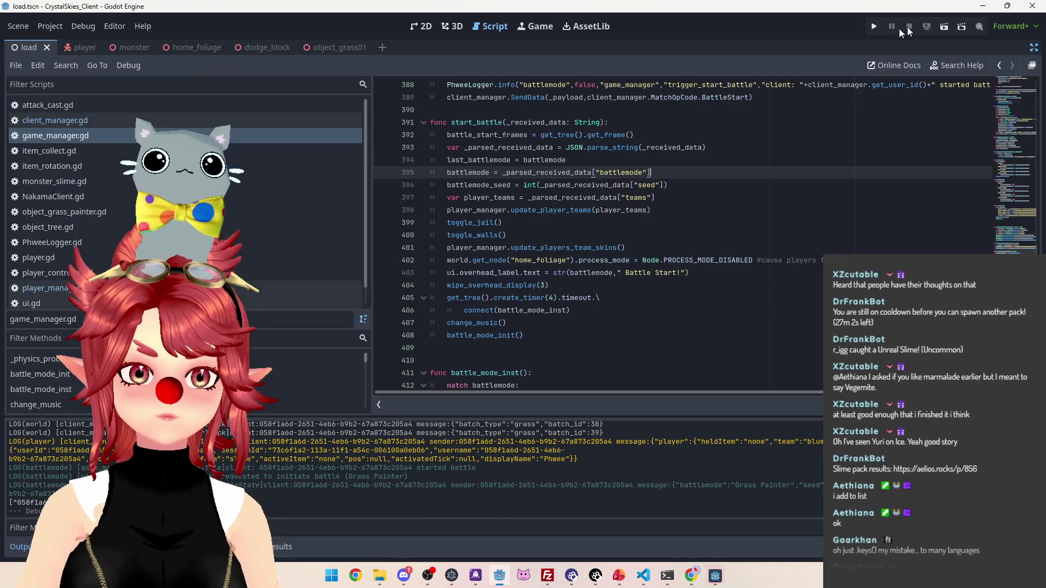
Relaunch the game and host lobby 'asddd' as 'Phwee'
{"action": "left_click", "coordinate": [874, 27]}
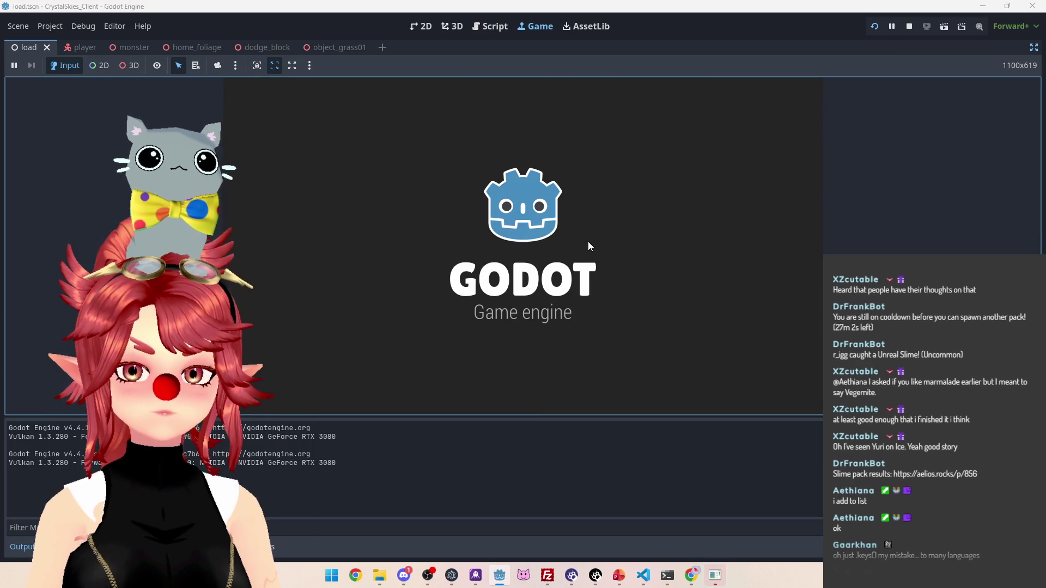
{"action": "left_click", "coordinate": [571, 297]}
{"action": "type", "text": "Phwee"}
{"action": "key", "text": "Tab"}
{"action": "key", "text": "Tab"}
{"action": "type", "text": "asddd"}
{"action": "left_click", "coordinate": [612, 352]}
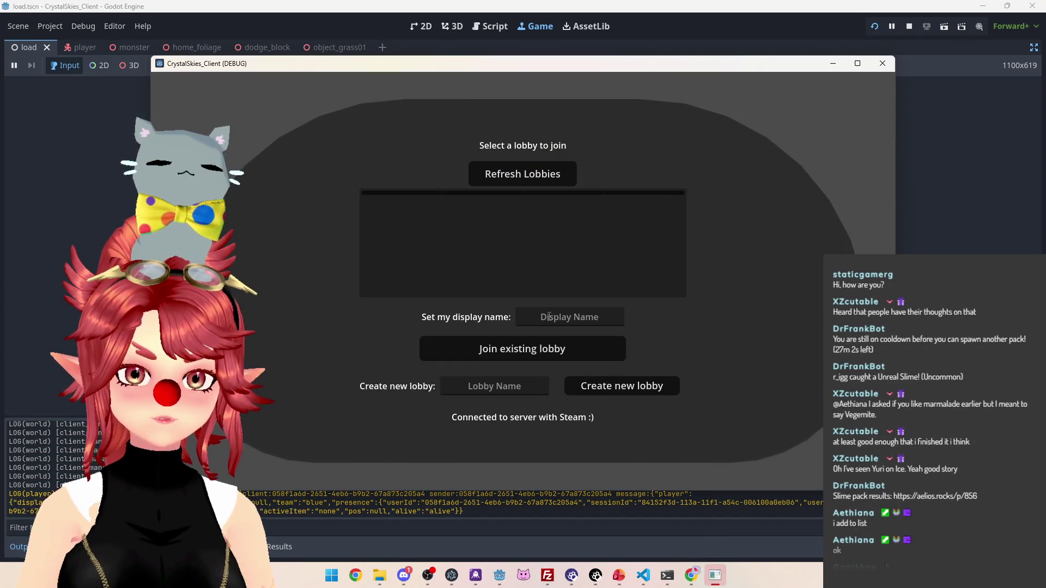
Join the 'asddd' lobby from the second client as 'Phwee2'
{"action": "left_click", "coordinate": [540, 310]}
{"action": "type", "text": "Phwee2"}
{"action": "left_click", "coordinate": [542, 181]}
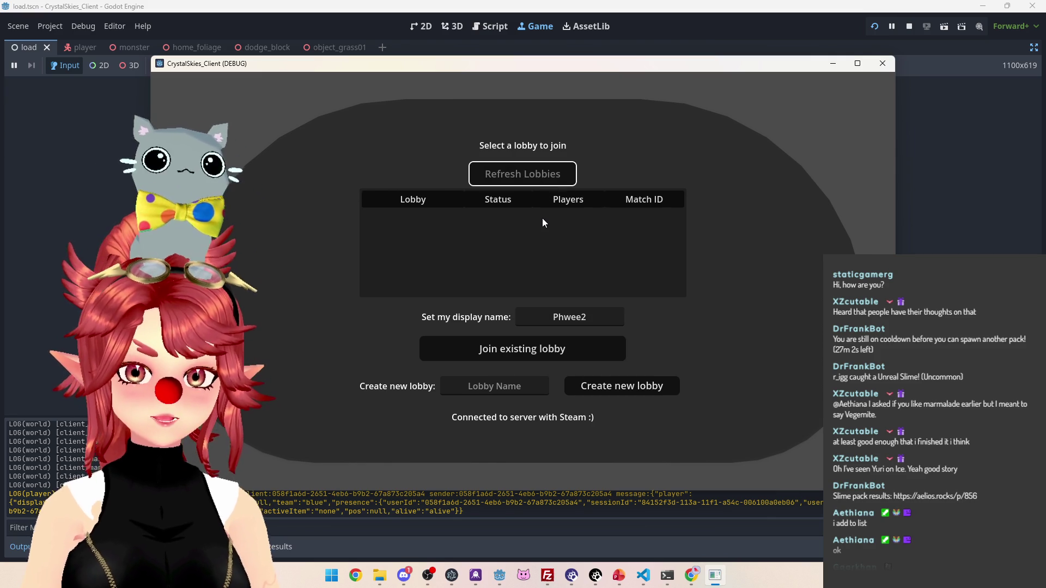
{"action": "left_click", "coordinate": [542, 218]}
{"action": "left_click", "coordinate": [575, 341]}
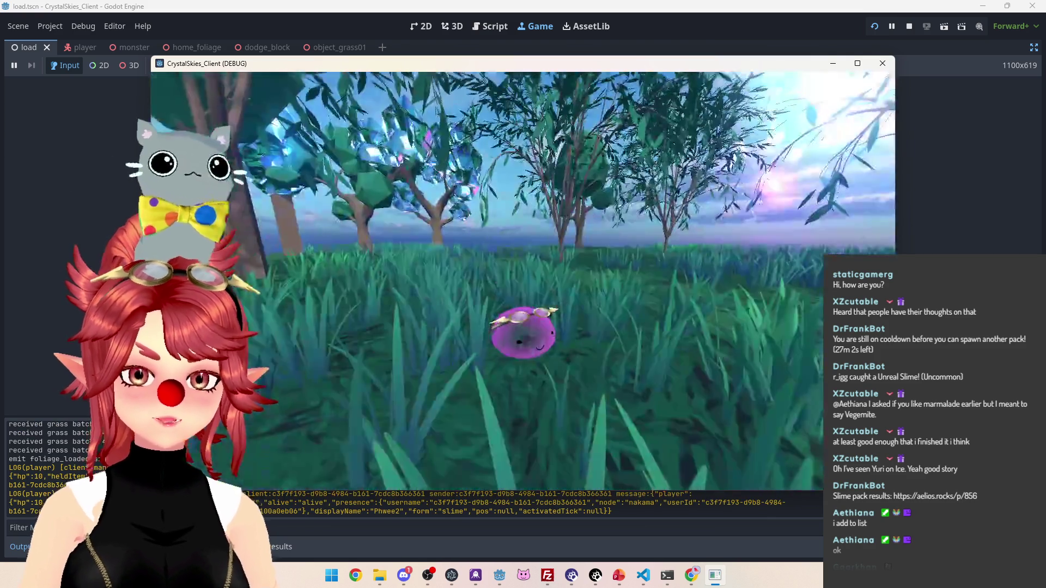
Start a Grass Painter battle from host settings, paint some grass, then stop the game
{"action": "key", "text": "Escape"}
{"action": "left_click", "coordinate": [489, 152]}
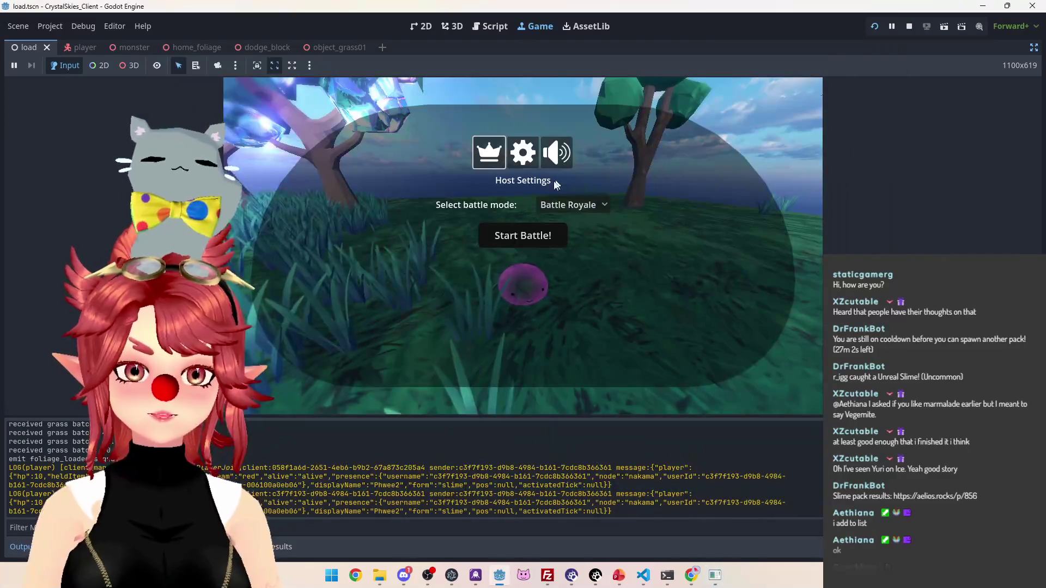
{"action": "left_click", "coordinate": [572, 204]}
{"action": "left_click", "coordinate": [579, 250]}
{"action": "left_click", "coordinate": [532, 245]}
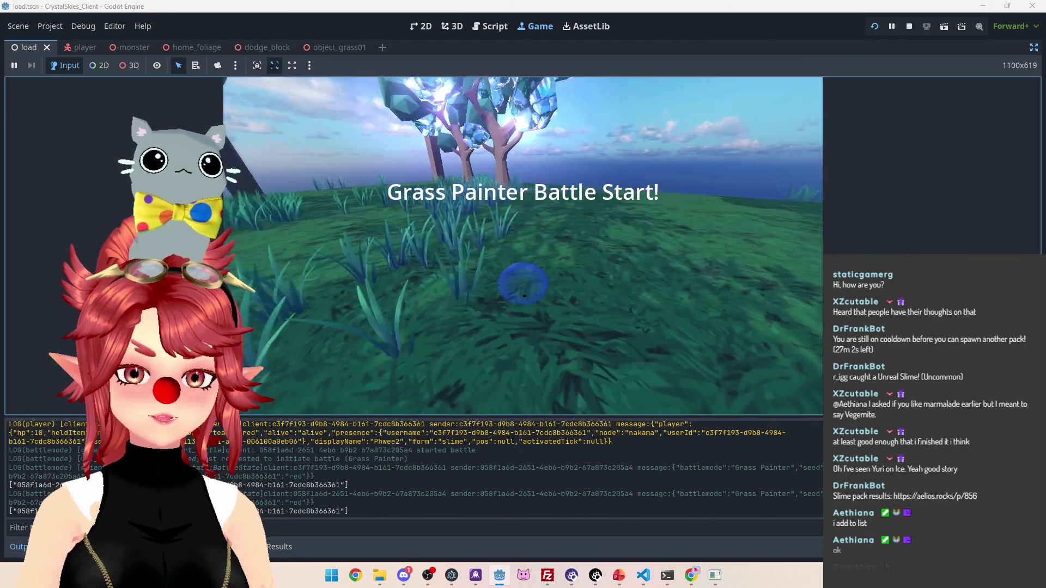
{"action": "key", "text": "space"}
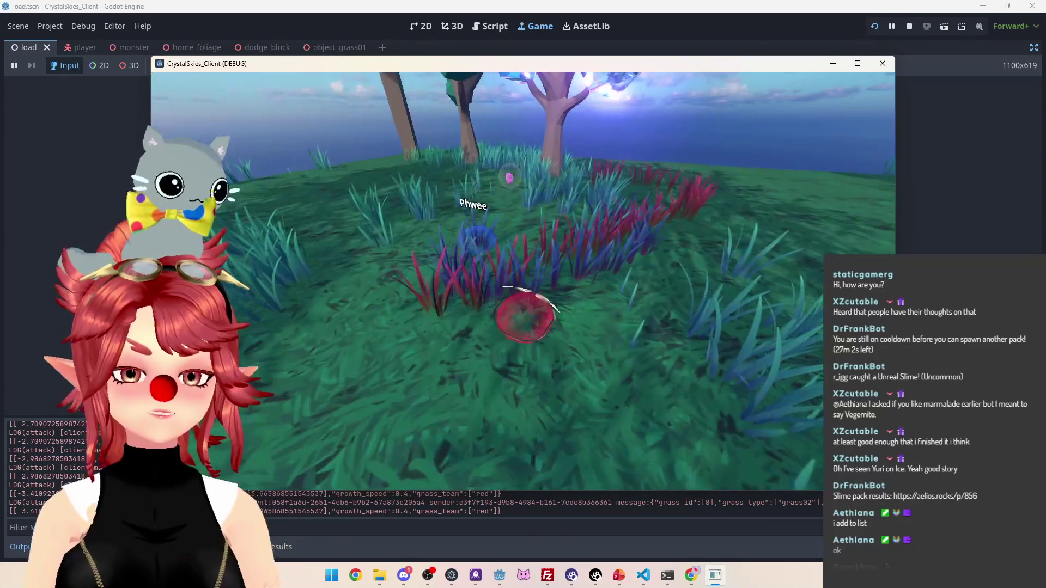
{"action": "key", "text": "Escape"}
{"action": "left_click", "coordinate": [908, 26]}
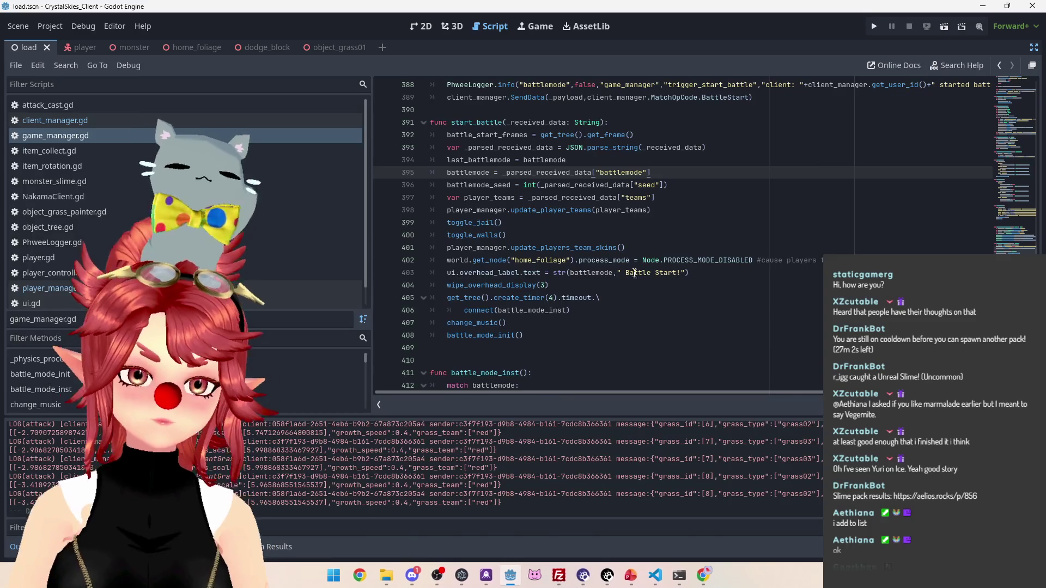
Delete the 'On battle start…' to-do bullet from slide 1 of ToDo_BattleBranch
{"action": "left_click", "coordinate": [630, 575]}
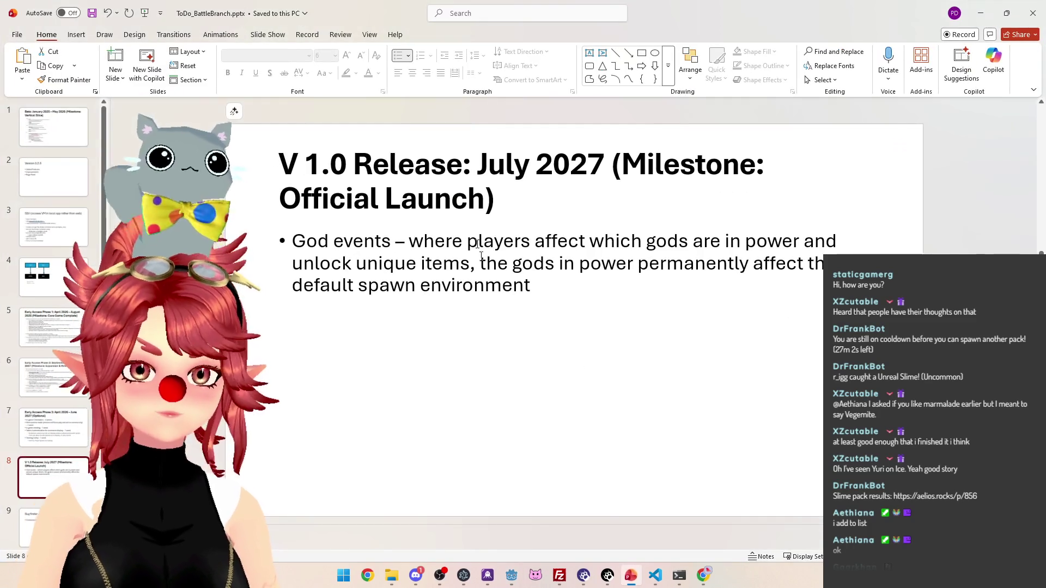
{"action": "left_click", "coordinate": [53, 126]}
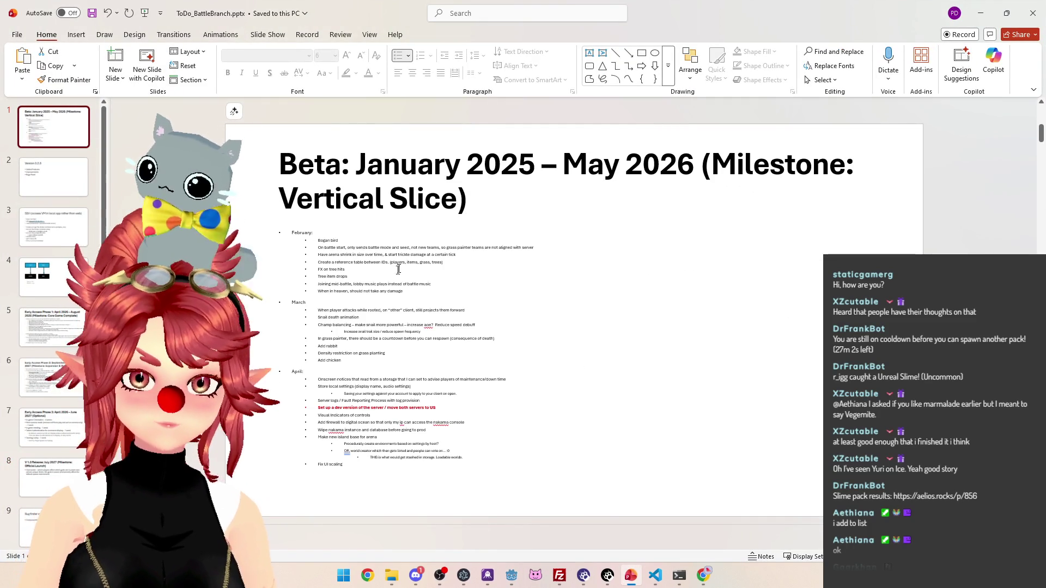
{"action": "left_click", "coordinate": [472, 280]}
{"action": "scroll", "coordinate": [476, 466], "scroll_direction": "up", "scroll_amount": 5, "text": "ctrl"}
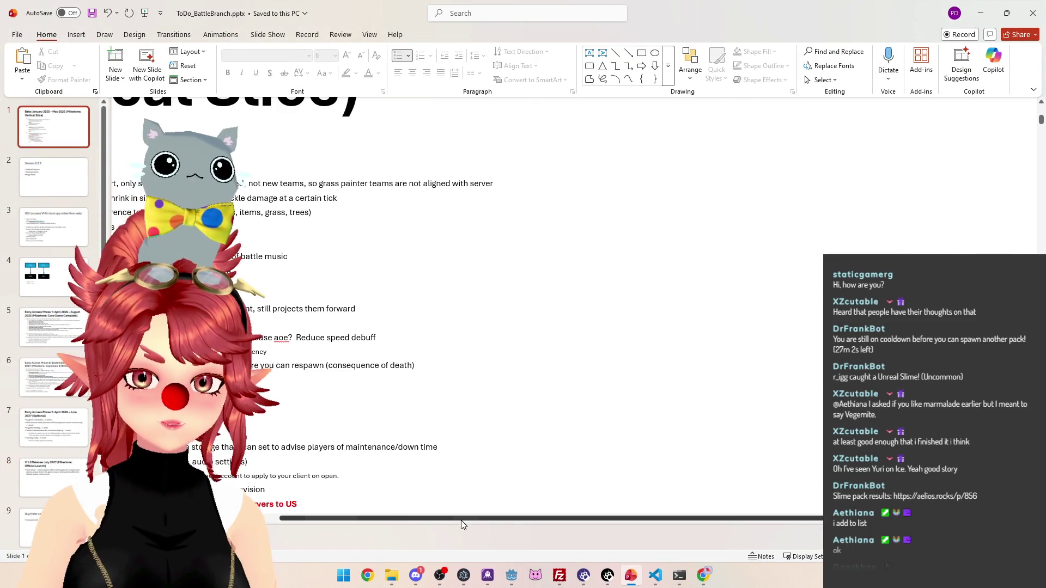
{"action": "left_click_drag", "start_coordinate": [462, 521], "coordinate": [327, 520]}
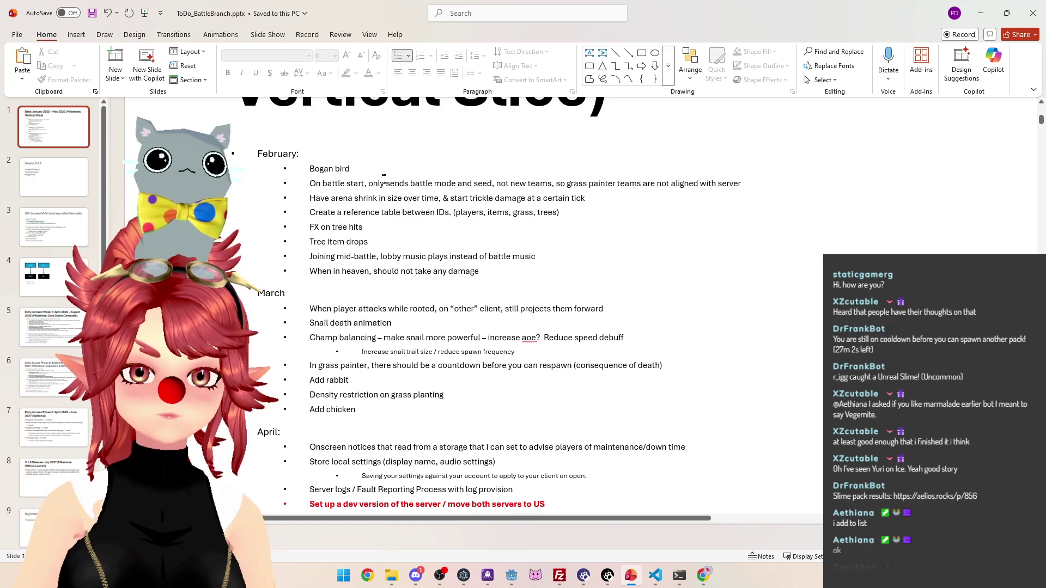
{"action": "left_click_drag", "start_coordinate": [741, 184], "coordinate": [289, 183]}
{"action": "key", "text": "Delete"}
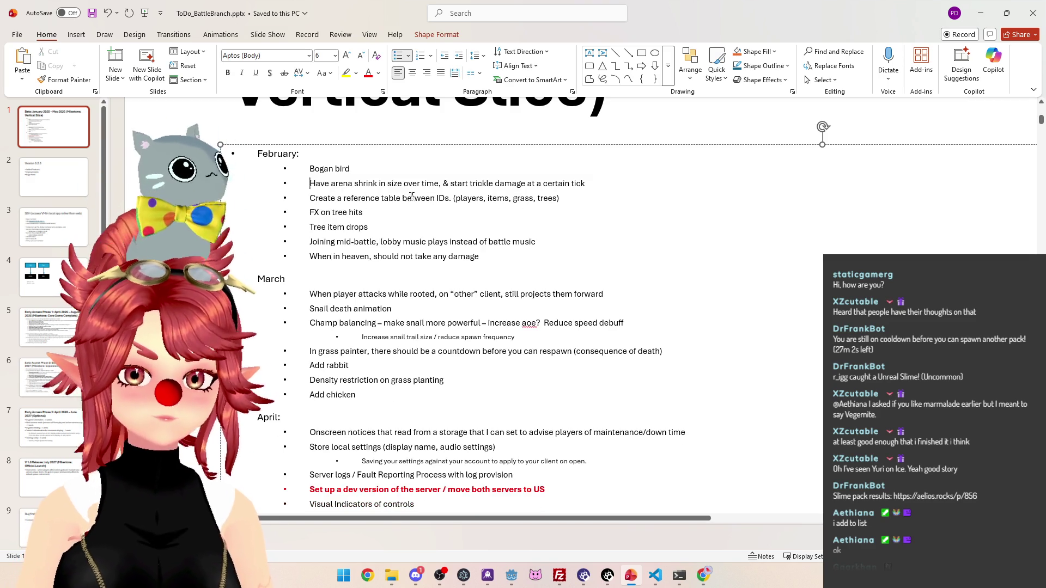
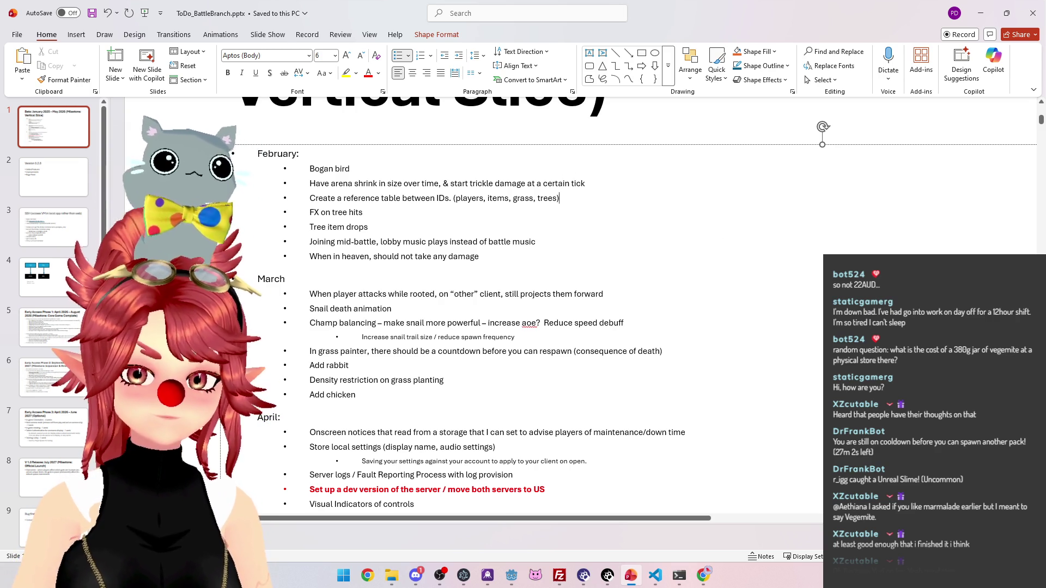
Bring the Godot editor's load.tscn window to the front from the taskbar
{"action": "mouse_move", "coordinate": [517, 579]}
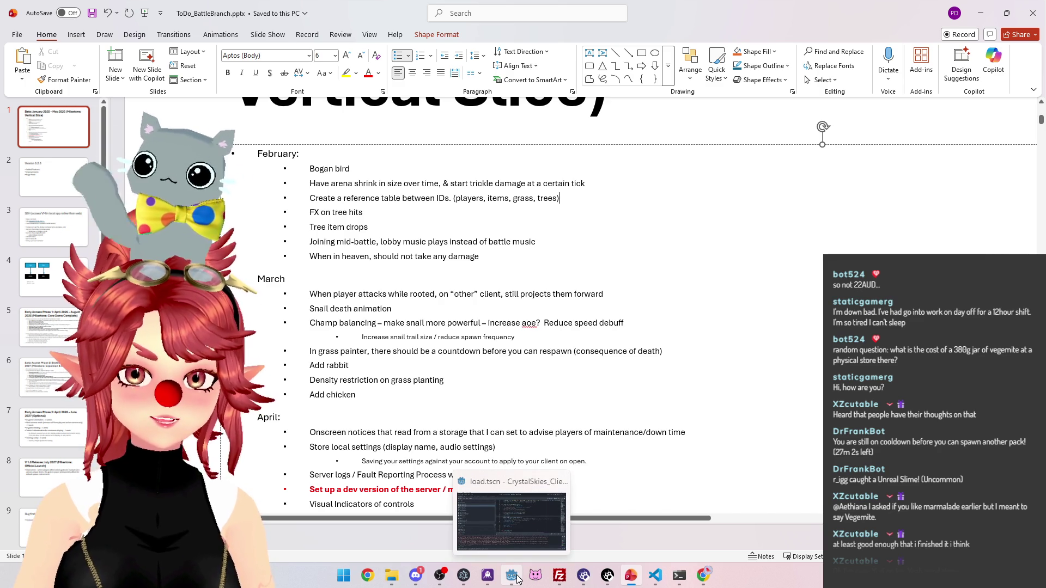
{"action": "left_click", "coordinate": [517, 579]}
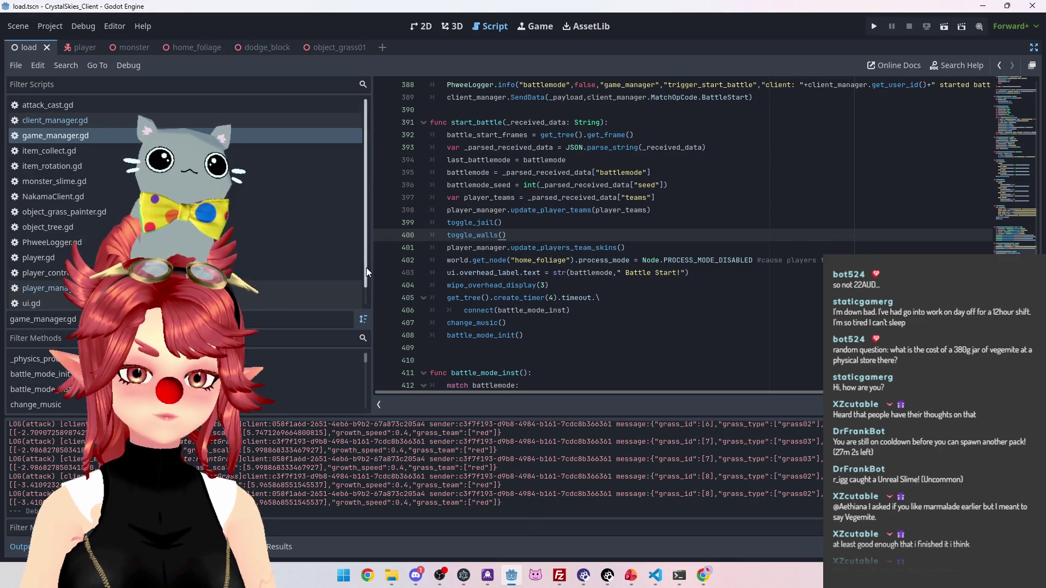
Scroll through start_battle in game_manager.gd, then switch back to the PowerPoint to-do slides
{"action": "left_click_drag", "start_coordinate": [366, 267], "coordinate": [368, 309]}
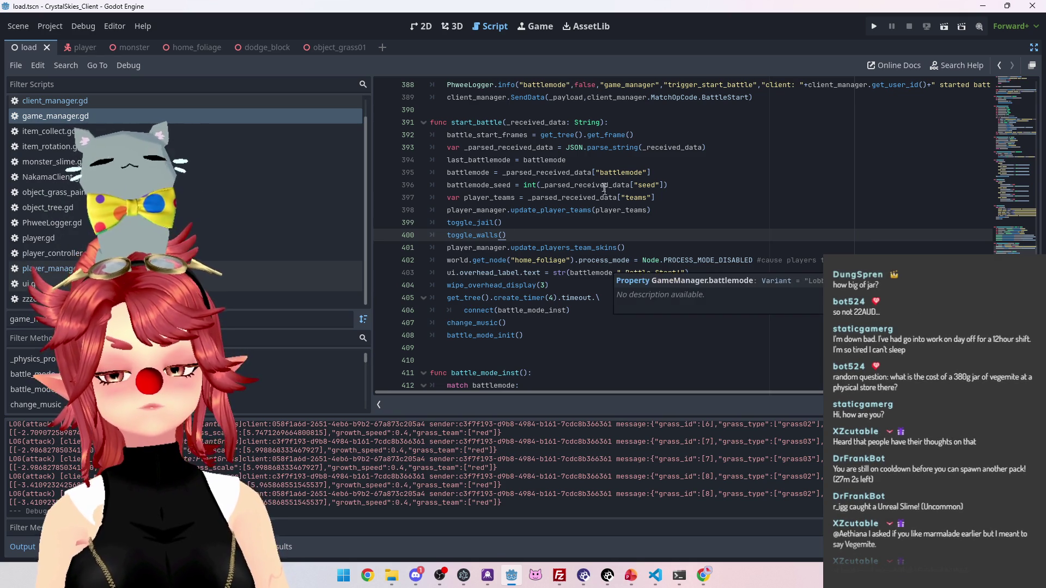
{"action": "mouse_move", "coordinate": [555, 196]}
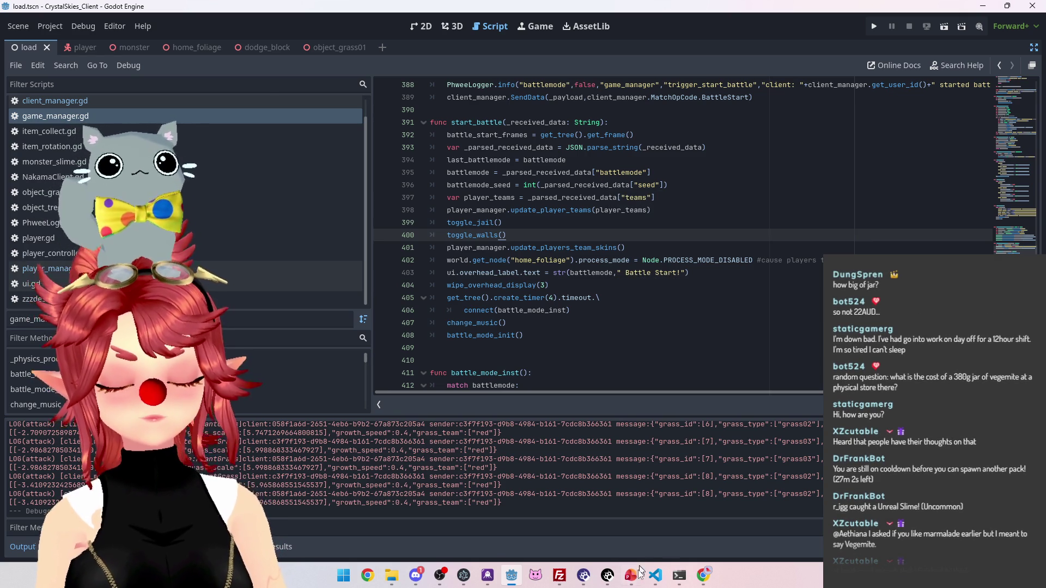
{"action": "left_click", "coordinate": [630, 575]}
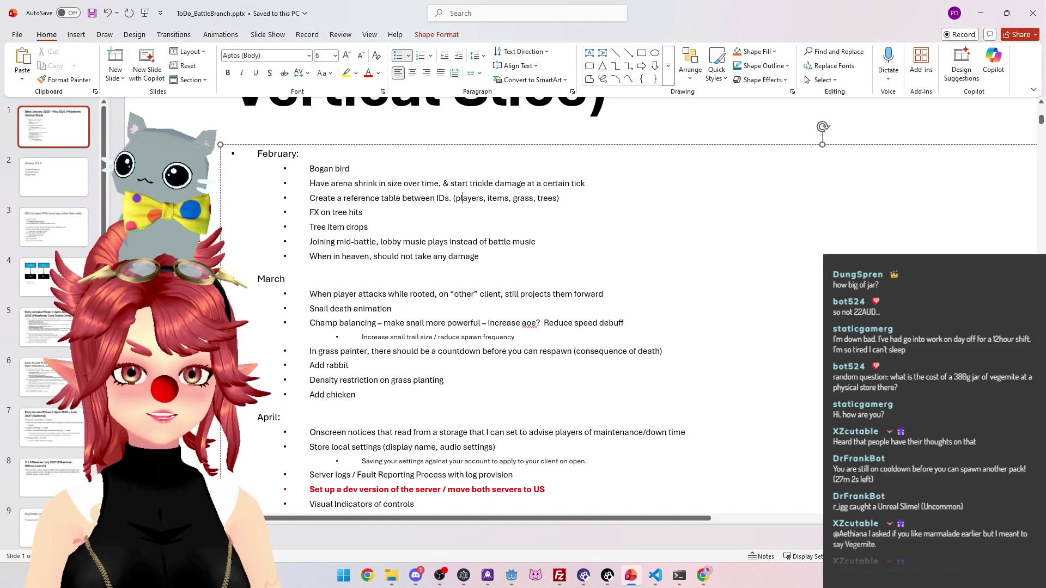
Delete 'Have arena shrink in size over time, & ' and capitalise 'Start', then return to Godot
{"action": "left_click_drag", "start_coordinate": [309, 183], "coordinate": [450, 184]}
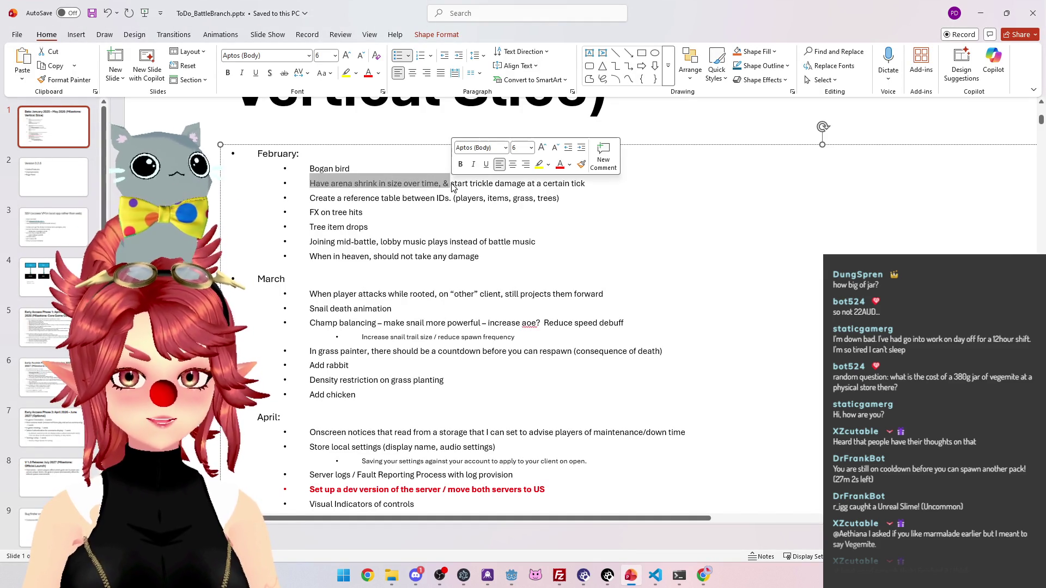
{"action": "key", "text": "Delete"}
{"action": "key", "text": "Delete"}
{"action": "type", "text": "S"}
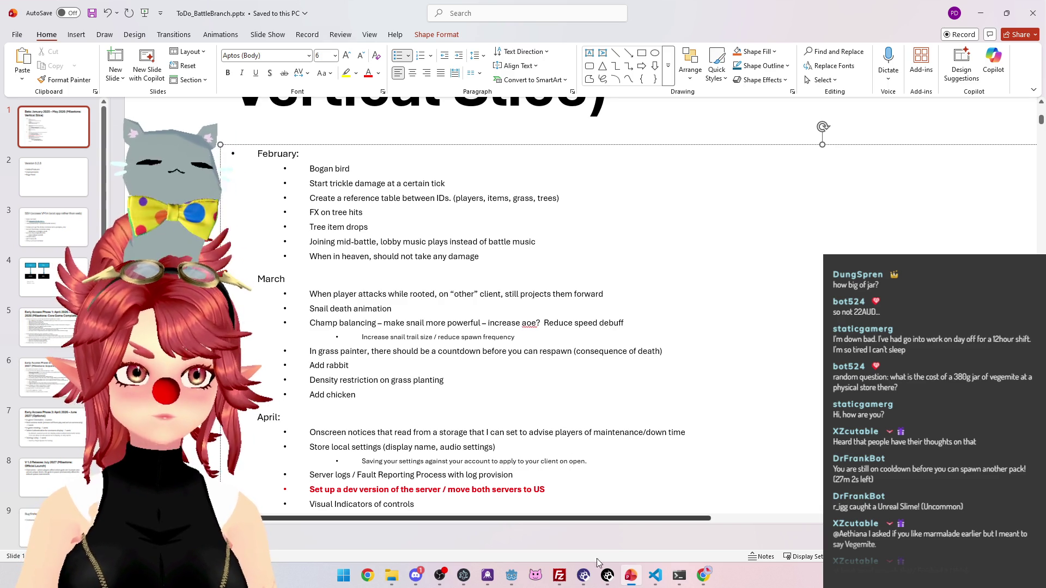
{"action": "left_click", "coordinate": [511, 575]}
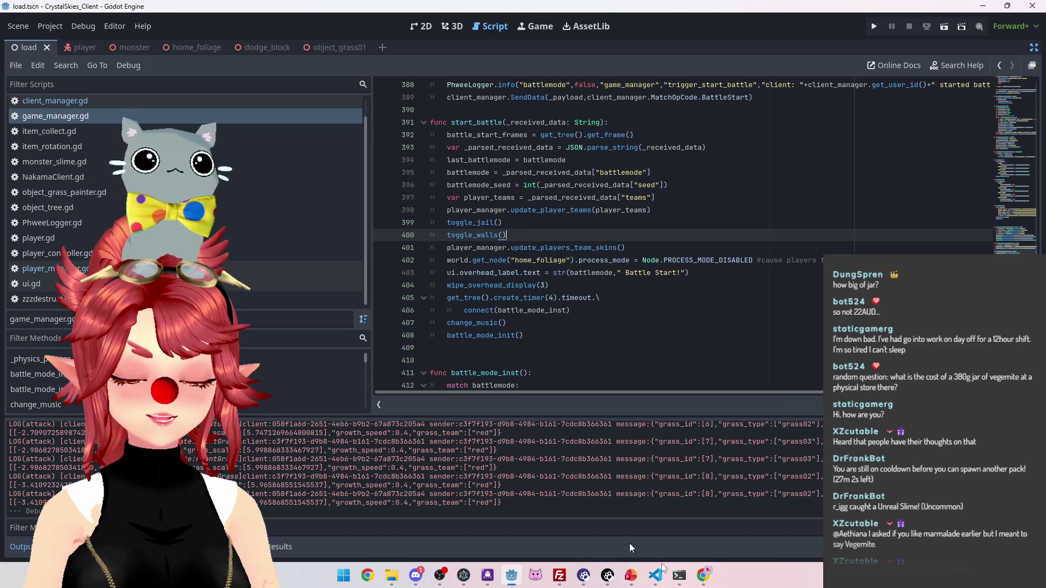
{"action": "mouse_move", "coordinate": [657, 579]}
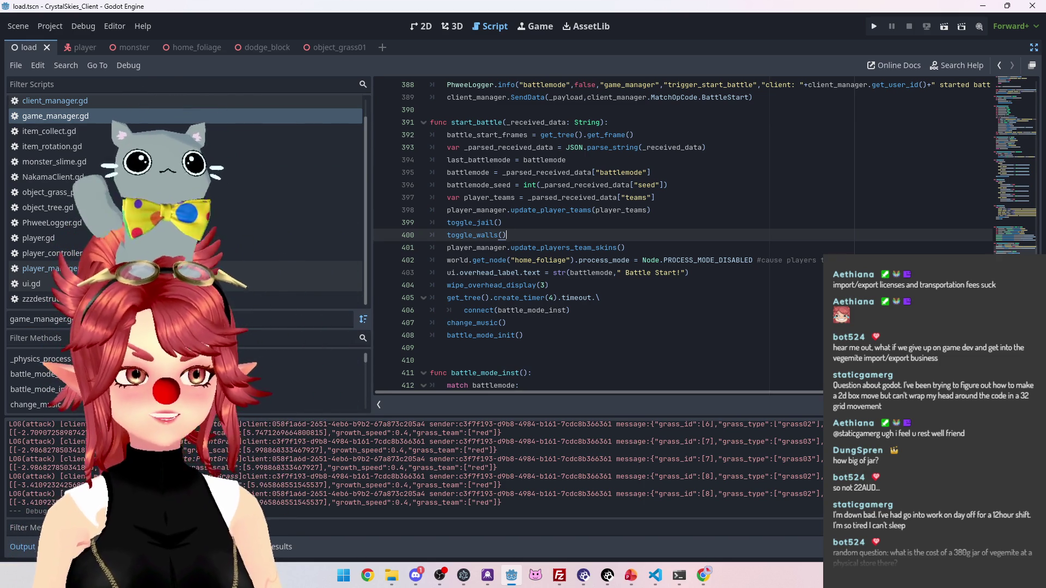
{"action": "key", "text": "alt+Tab"}
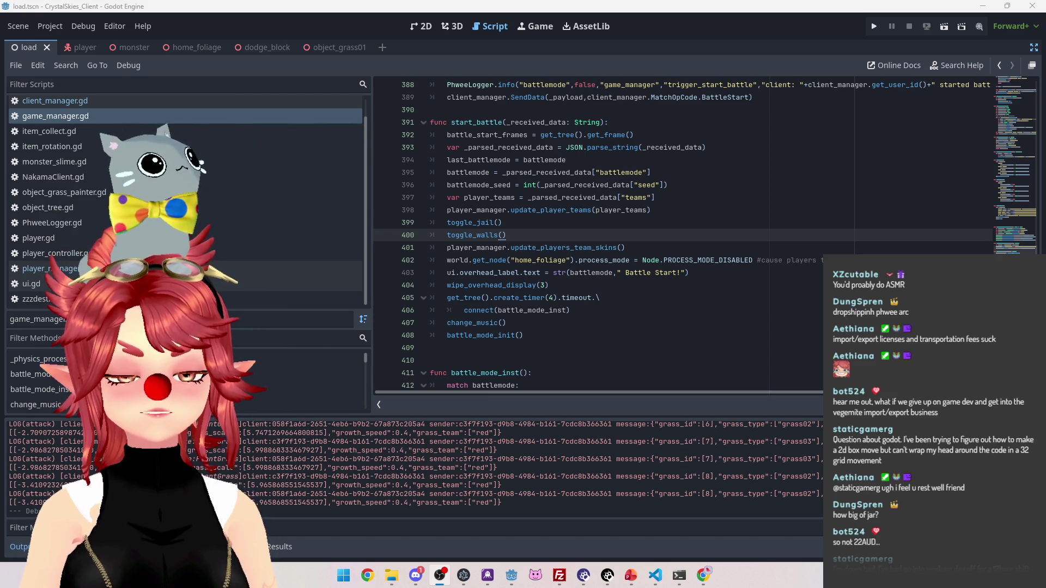
{"action": "left_click", "coordinate": [676, 220]}
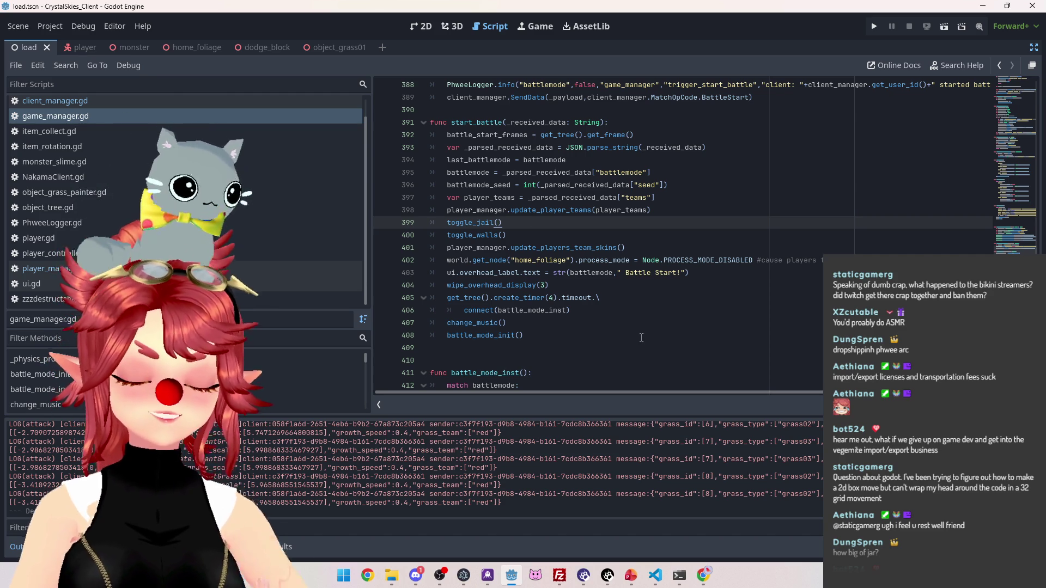
Glance at the Google 'godot get_keys' results, then move the Twitch Just Chatting window over Godot
{"action": "key", "text": "alt+Tab"}
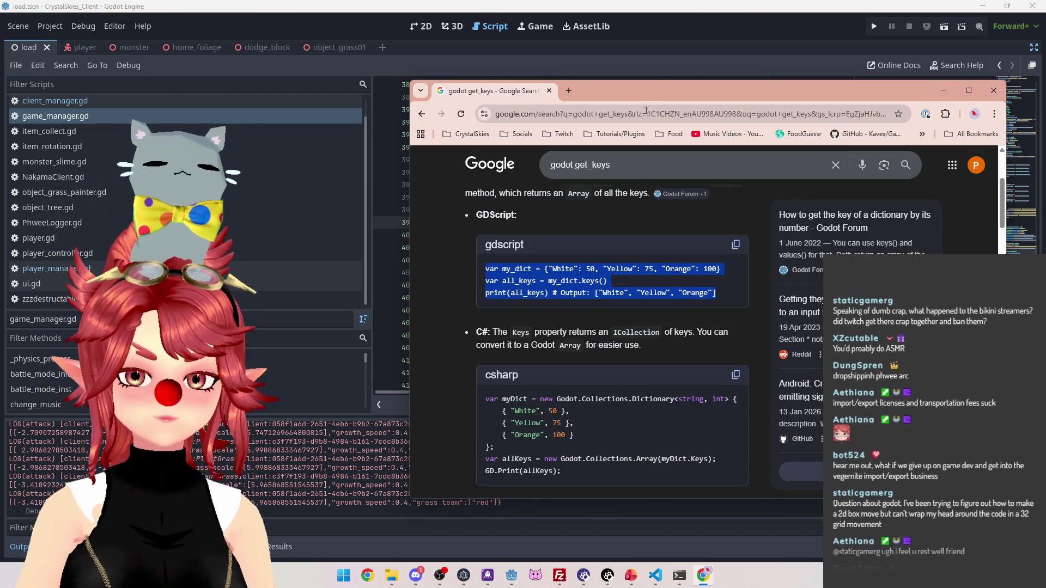
{"action": "key", "text": "alt+Tab"}
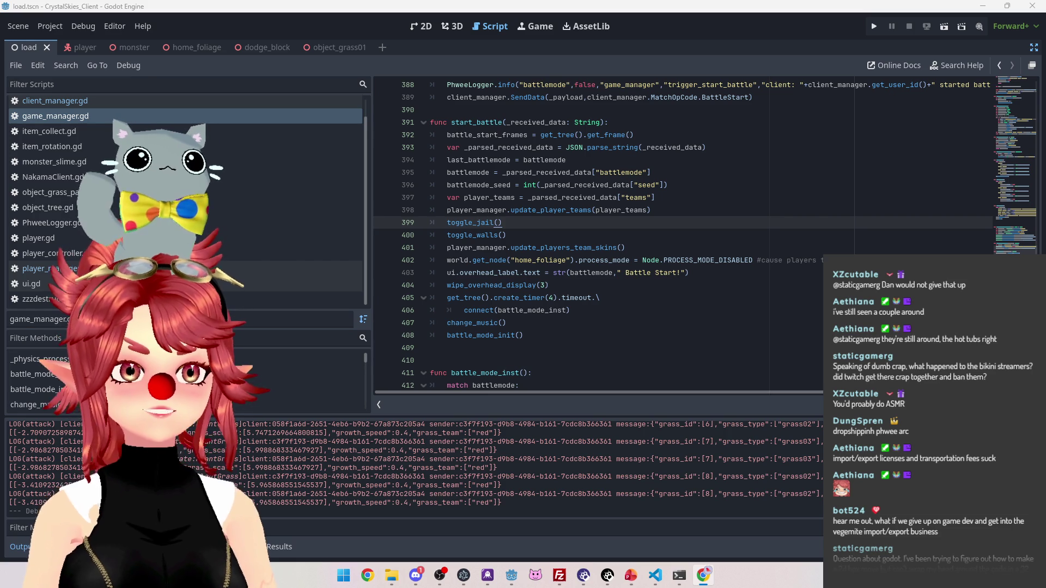
{"action": "left_click_drag", "start_coordinate": [624, 112], "coordinate": [621, 1]}
{"action": "scroll", "coordinate": [365, 294], "scroll_direction": "down", "scroll_amount": 3}
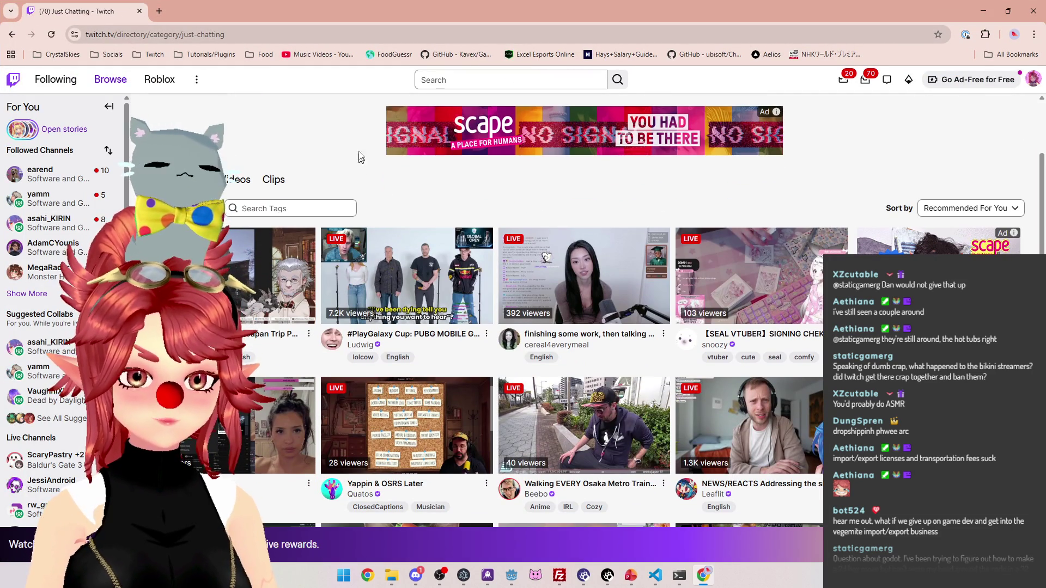
Sort the Just Chatting streams by viewer count and scroll down through the channels
{"action": "scroll", "coordinate": [365, 144], "scroll_direction": "up", "scroll_amount": 2}
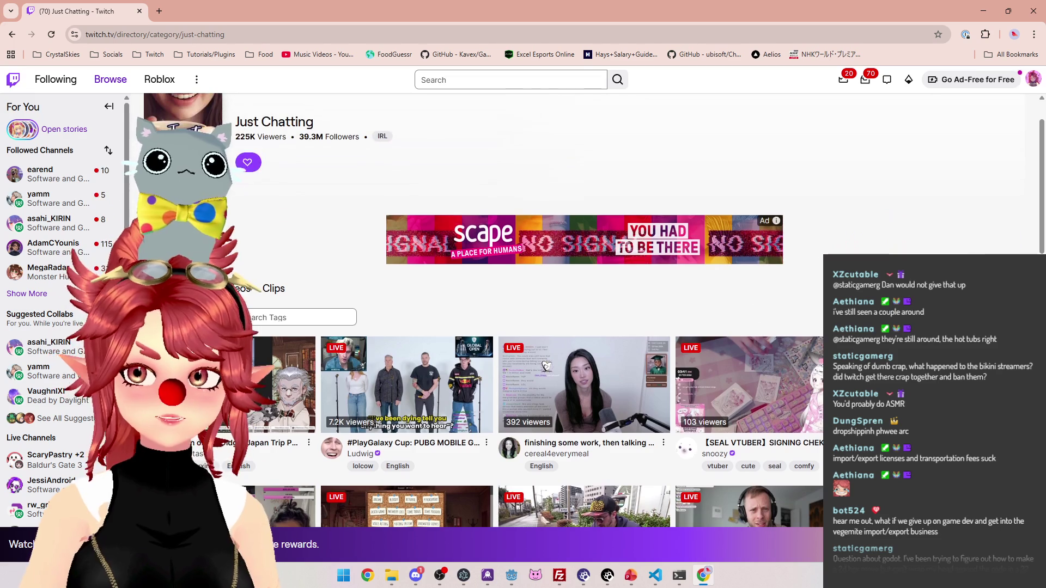
{"action": "left_click", "coordinate": [969, 354]}
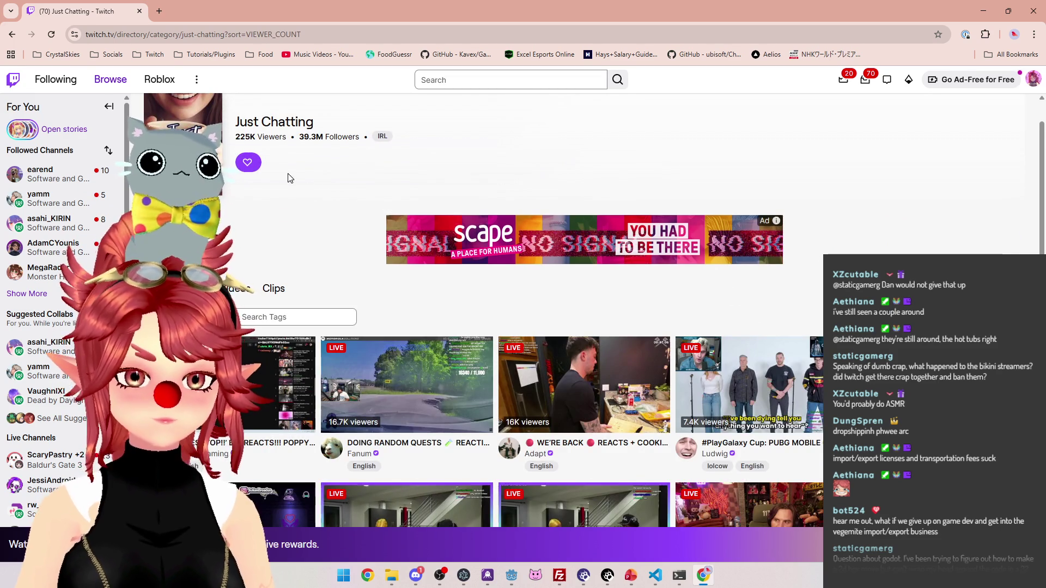
{"action": "scroll", "coordinate": [288, 173], "scroll_direction": "down", "scroll_amount": 2}
{"action": "scroll", "coordinate": [296, 139], "scroll_direction": "down", "scroll_amount": 1}
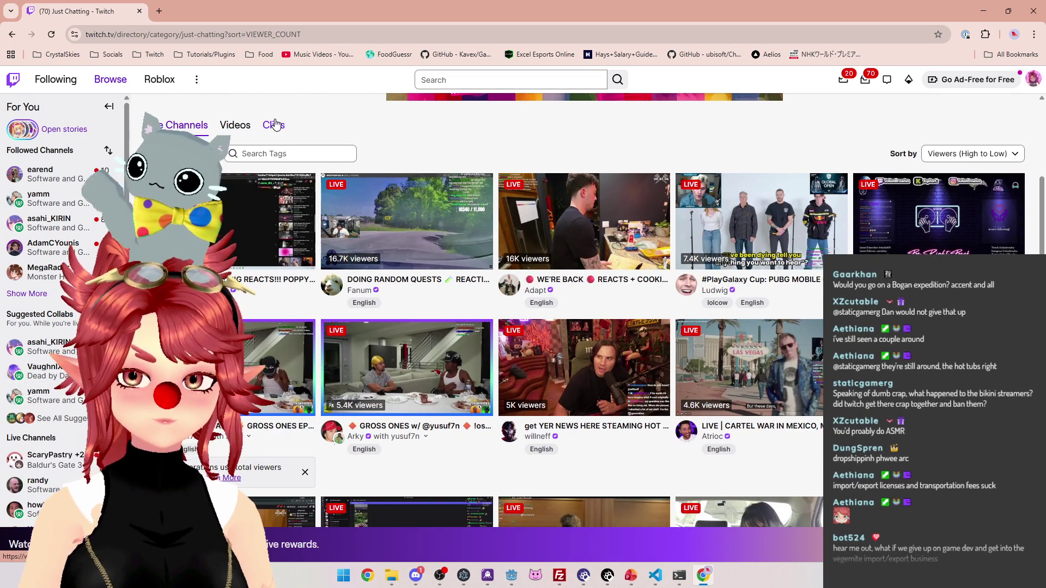
{"action": "scroll", "coordinate": [275, 125], "scroll_direction": "down", "scroll_amount": 2}
{"action": "scroll", "coordinate": [275, 125], "scroll_direction": "down", "scroll_amount": 4}
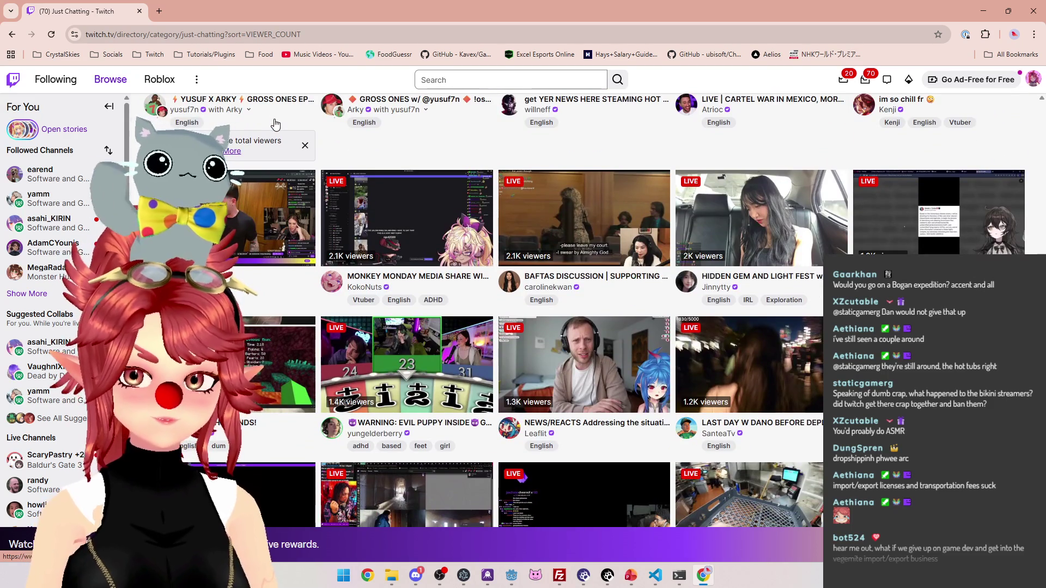
{"action": "scroll", "coordinate": [275, 124], "scroll_direction": "down", "scroll_amount": 1}
{"action": "scroll", "coordinate": [275, 125], "scroll_direction": "down", "scroll_amount": 6}
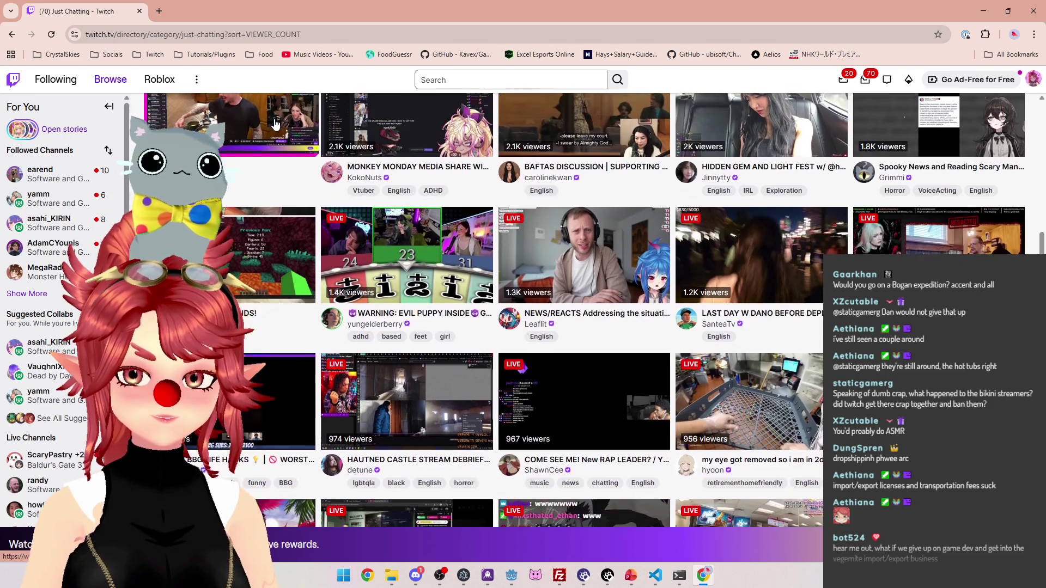
{"action": "scroll", "coordinate": [275, 125], "scroll_direction": "down", "scroll_amount": 6}
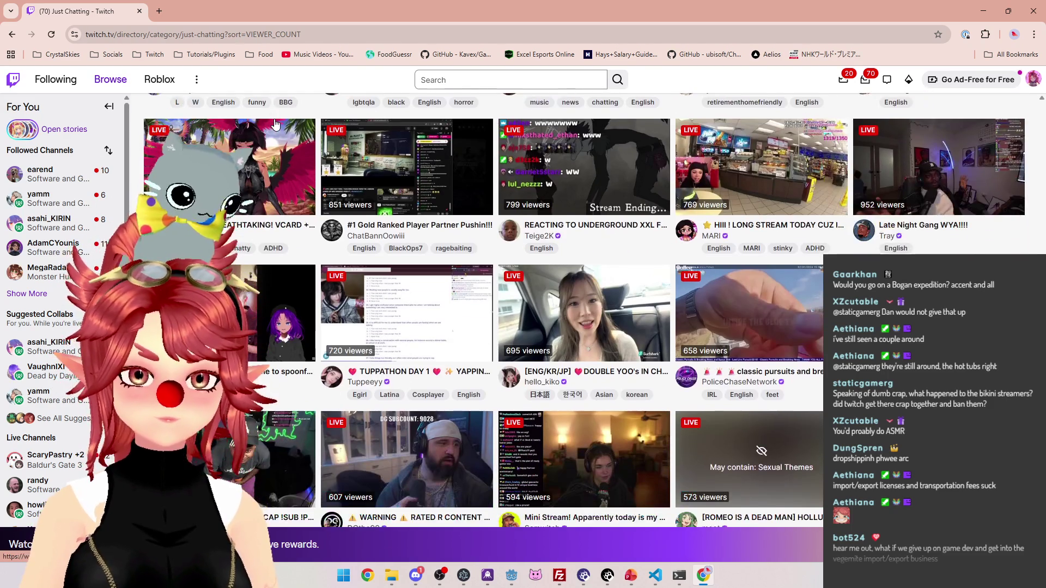
{"action": "scroll", "coordinate": [275, 124], "scroll_direction": "down", "scroll_amount": 6}
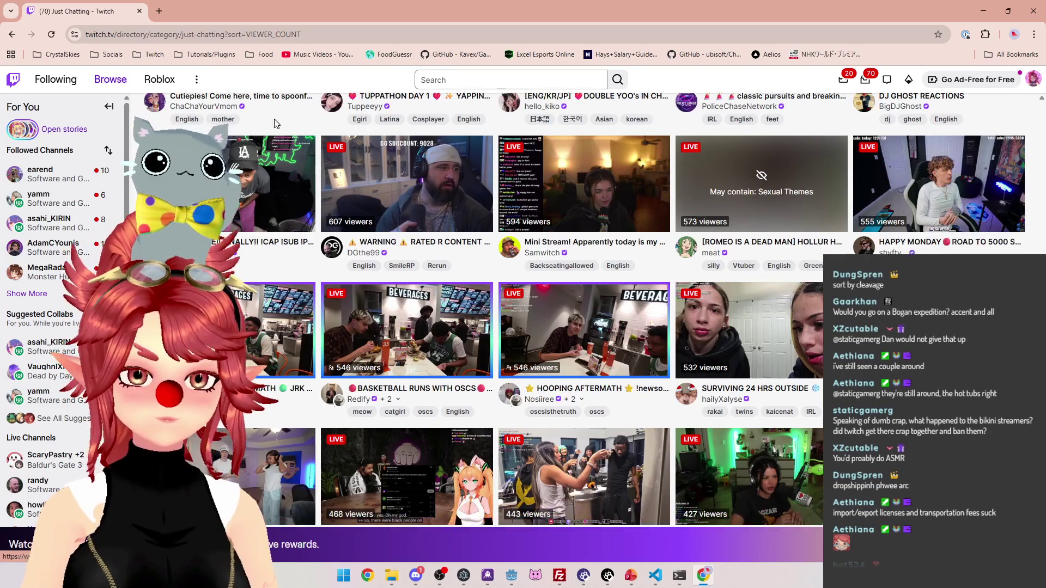
{"action": "scroll", "coordinate": [275, 125], "scroll_direction": "down", "scroll_amount": 8}
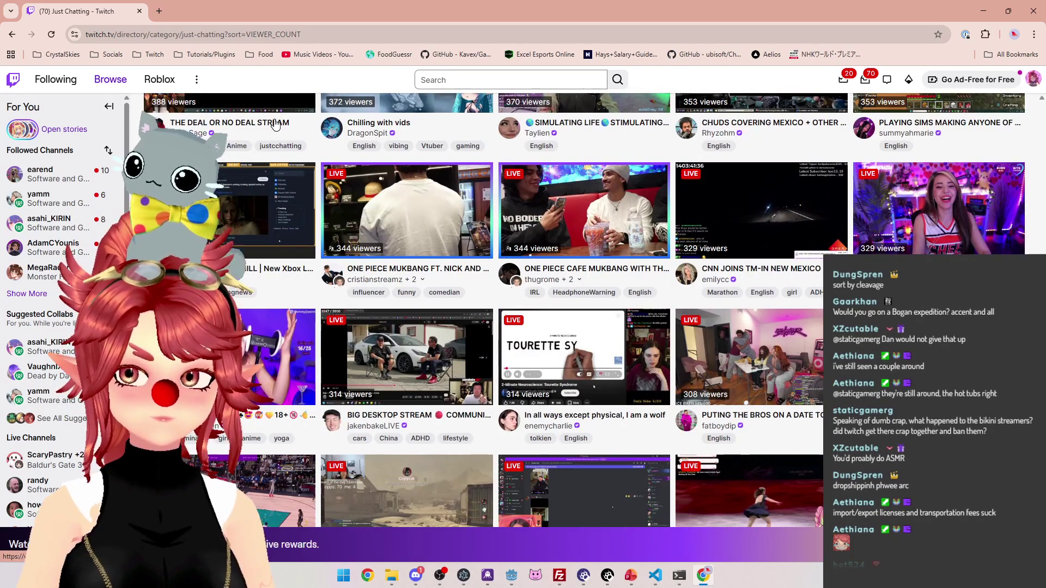
{"action": "scroll", "coordinate": [275, 125], "scroll_direction": "down", "scroll_amount": 4}
{"action": "scroll", "coordinate": [275, 125], "scroll_direction": "up", "scroll_amount": 2}
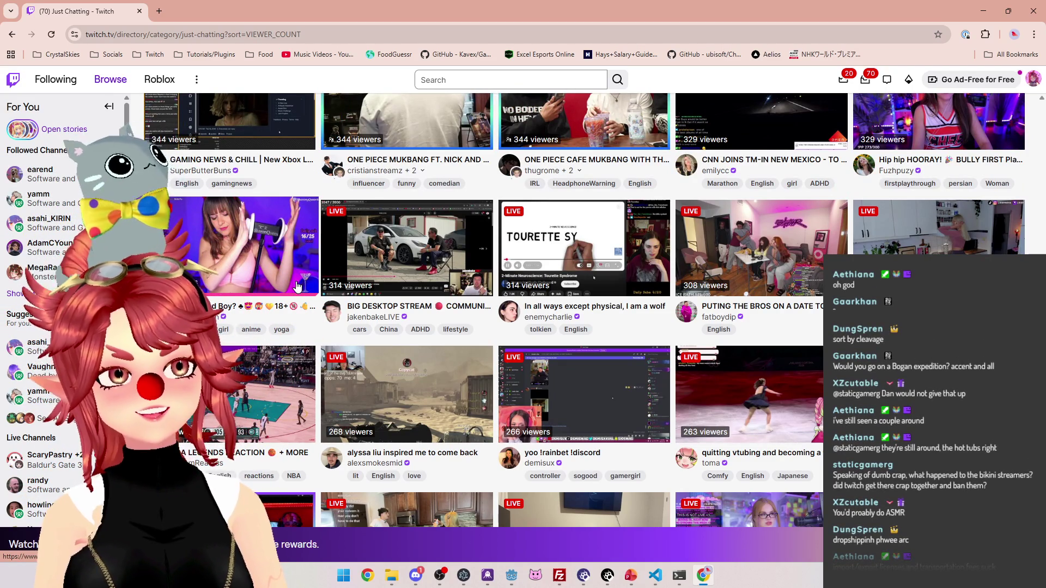
Keep browsing the viewer-sorted channels down to about 124 viewers, then scroll back up
{"action": "scroll", "coordinate": [614, 379], "scroll_direction": "down", "scroll_amount": 2}
{"action": "scroll", "coordinate": [615, 379], "scroll_direction": "down", "scroll_amount": 3}
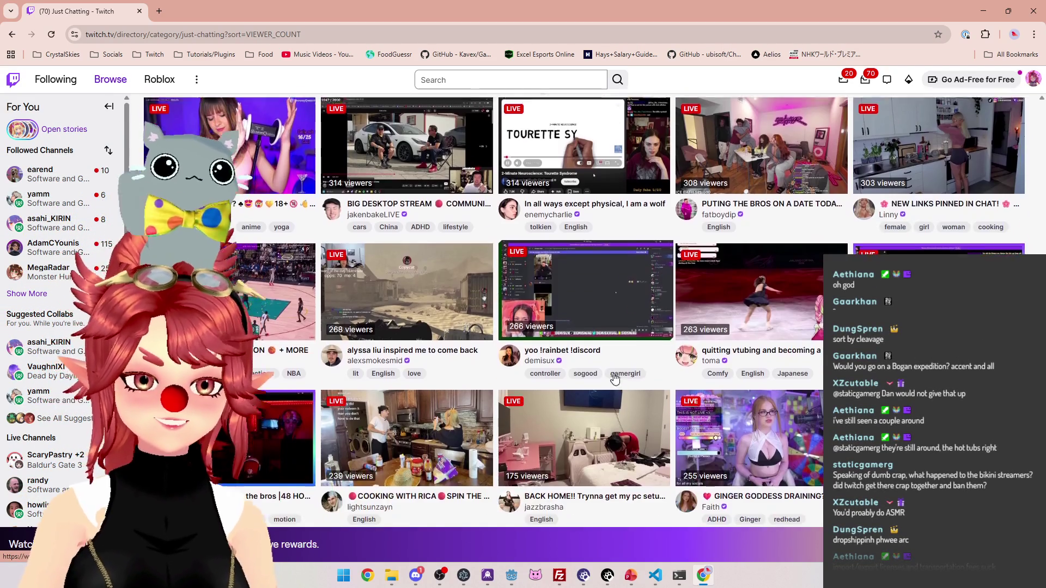
{"action": "scroll", "coordinate": [483, 323], "scroll_direction": "down", "scroll_amount": 2}
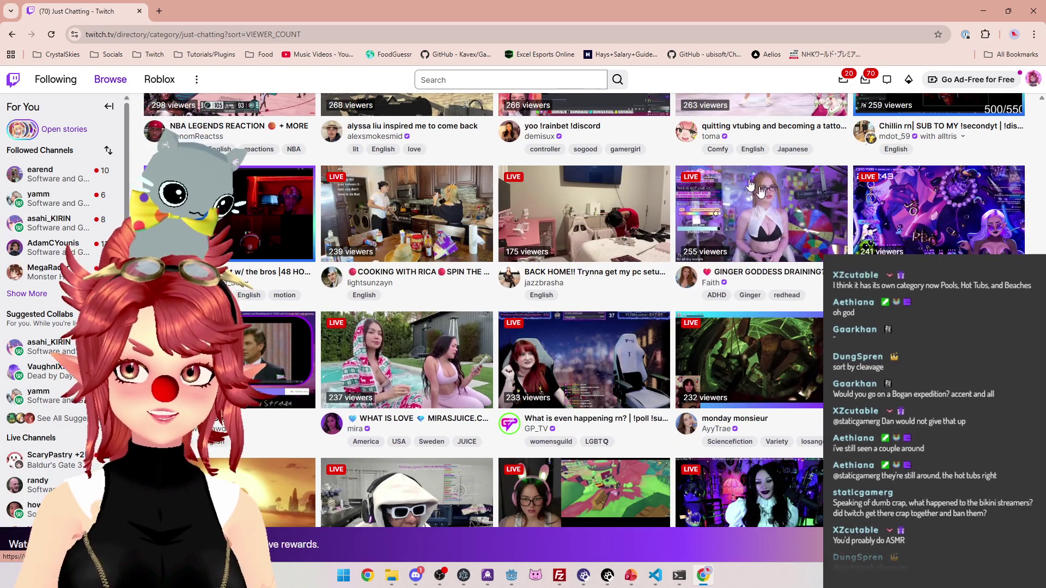
{"action": "scroll", "coordinate": [485, 291], "scroll_direction": "down", "scroll_amount": 2}
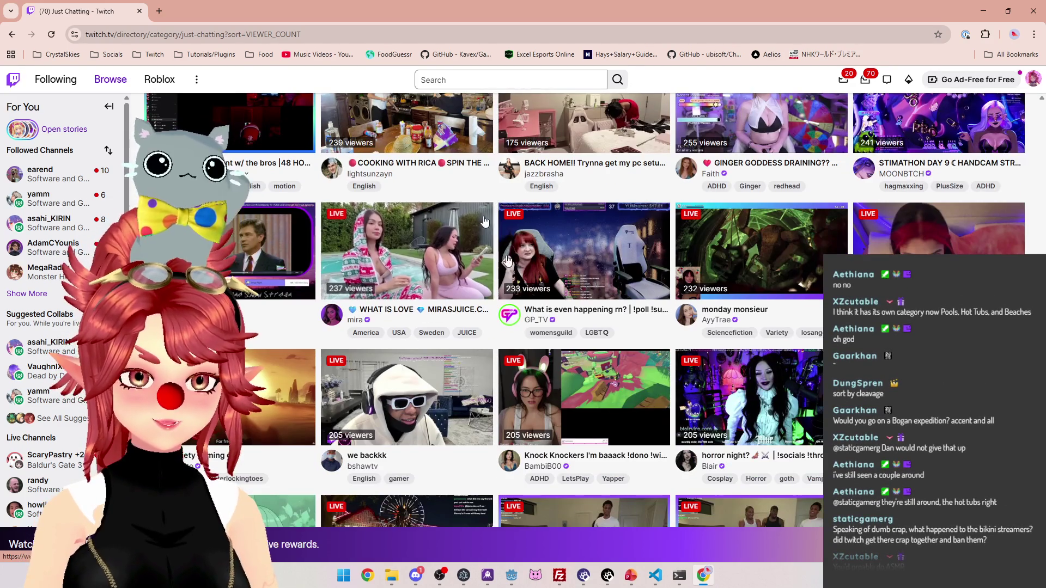
{"action": "scroll", "coordinate": [548, 381], "scroll_direction": "down", "scroll_amount": 1}
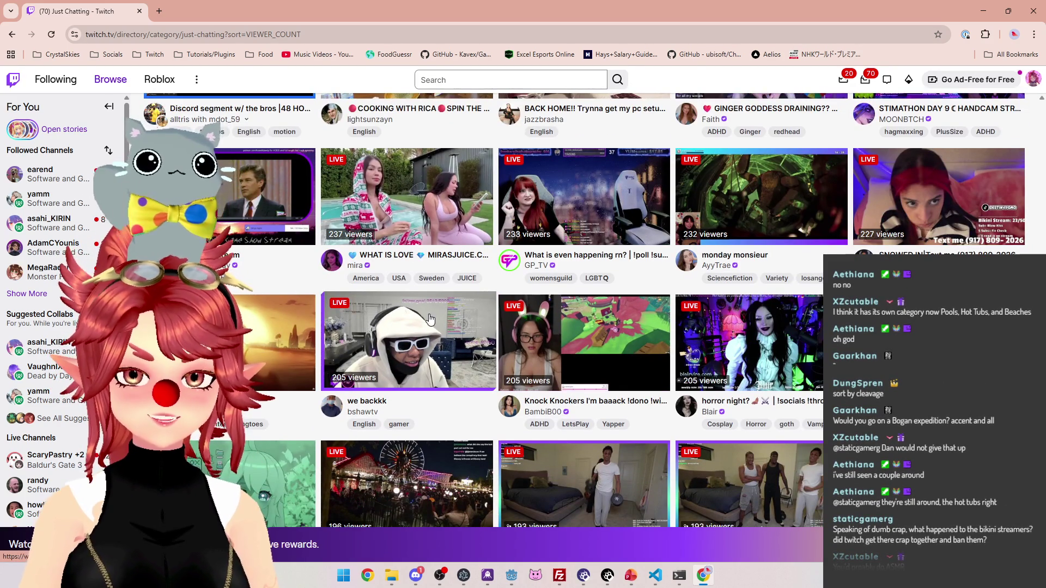
{"action": "scroll", "coordinate": [536, 313], "scroll_direction": "down", "scroll_amount": 2}
{"action": "scroll", "coordinate": [549, 326], "scroll_direction": "up", "scroll_amount": 1}
{"action": "scroll", "coordinate": [549, 325], "scroll_direction": "down", "scroll_amount": 2}
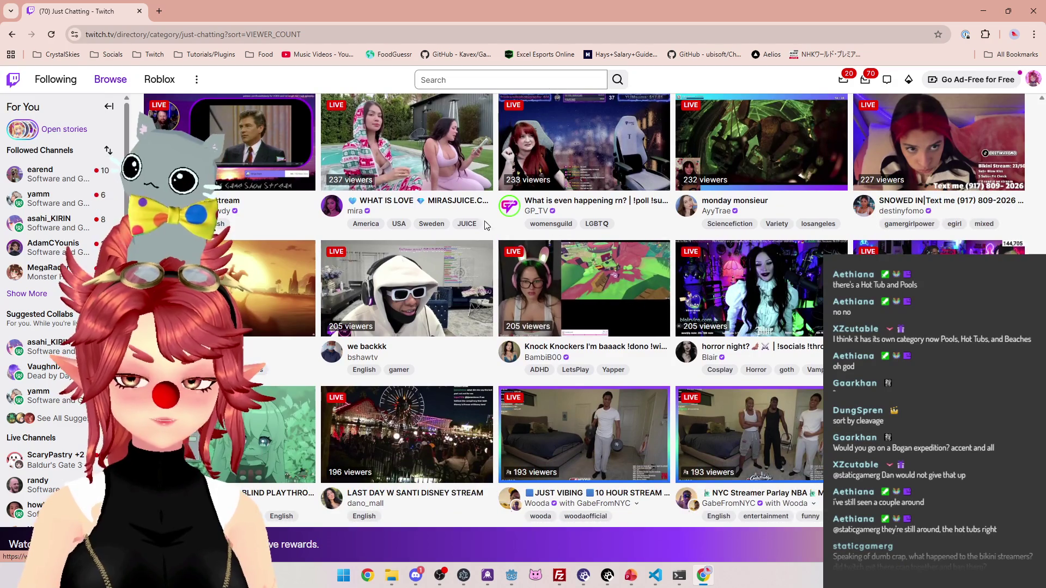
{"action": "scroll", "coordinate": [446, 287], "scroll_direction": "down", "scroll_amount": 5}
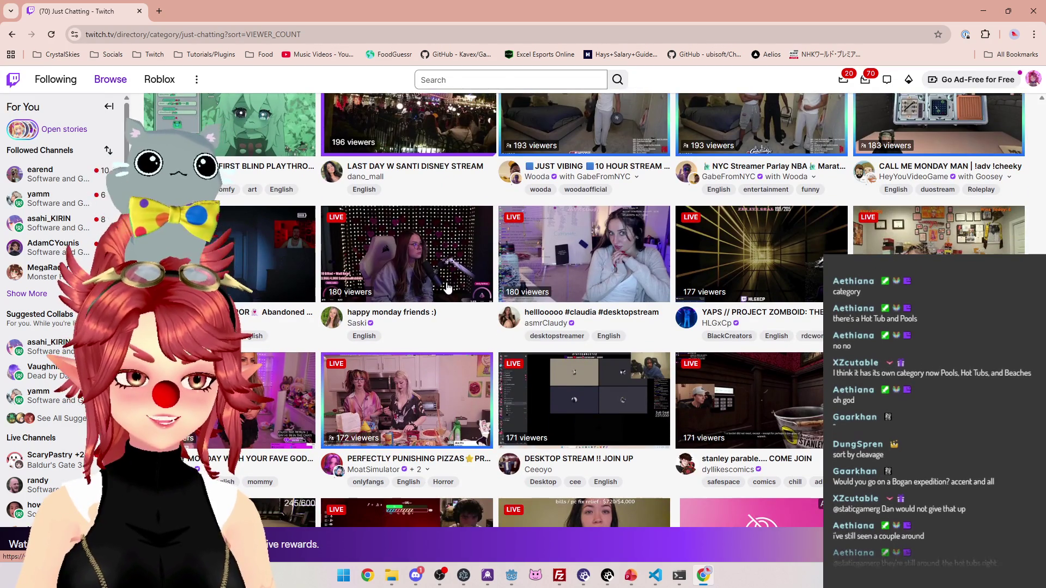
{"action": "scroll", "coordinate": [447, 288], "scroll_direction": "down", "scroll_amount": 2}
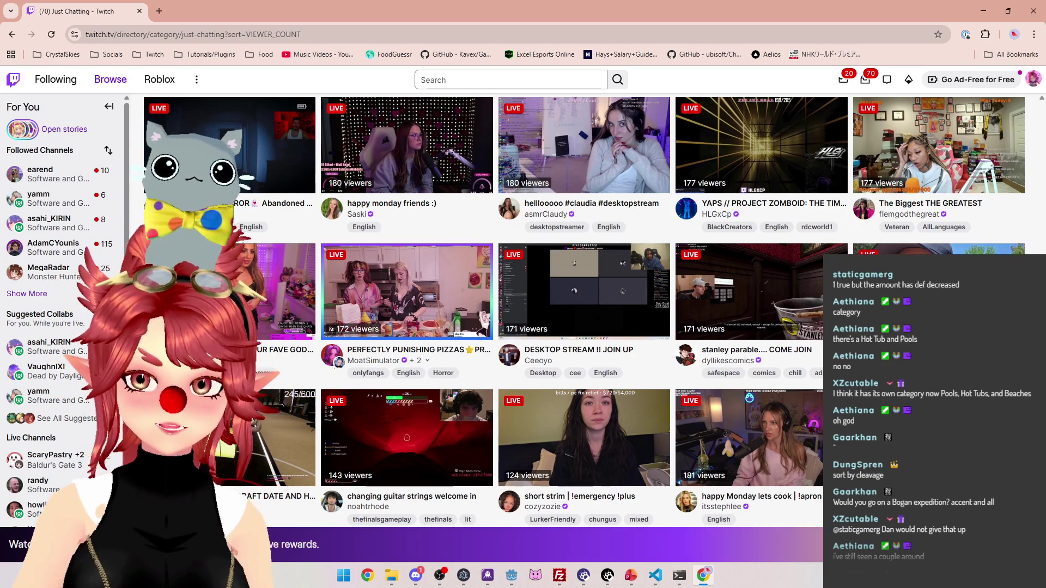
{"action": "scroll", "coordinate": [687, 283], "scroll_direction": "down", "scroll_amount": 4}
{"action": "scroll", "coordinate": [563, 122], "scroll_direction": "up", "scroll_amount": 10}
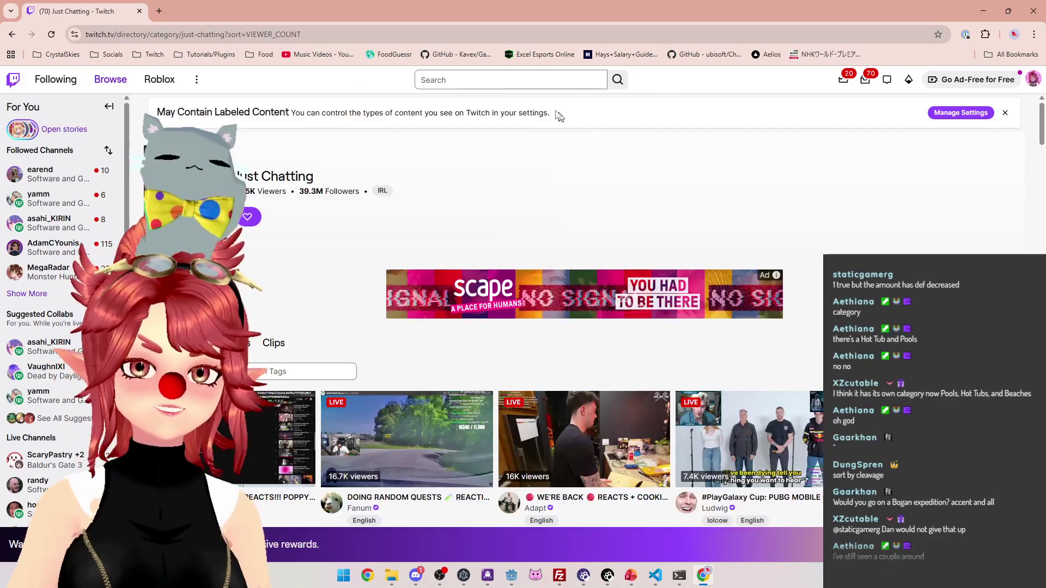
Search Twitch for 'hot' and open the Pools, Hot Tubs, and Beaches category
{"action": "left_click", "coordinate": [436, 80]}
{"action": "type", "text": "hot"}
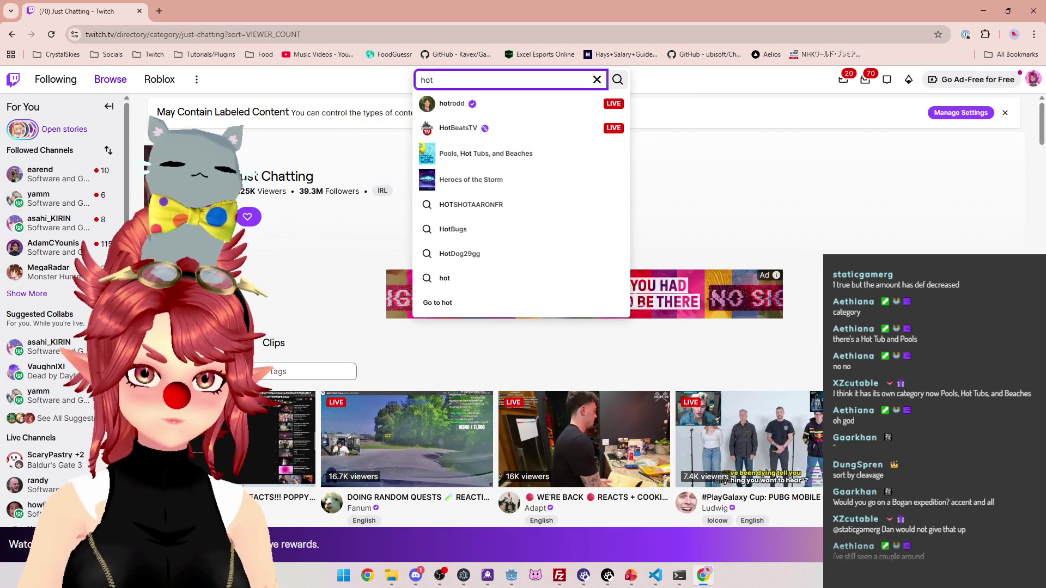
{"action": "left_click", "coordinate": [469, 154]}
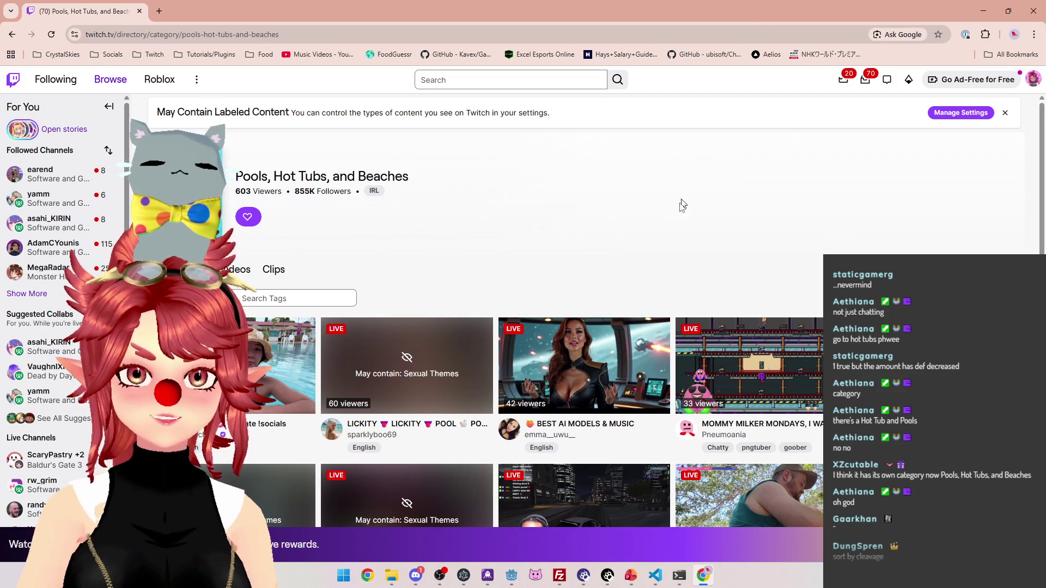
Browse the Pools, Hot Tubs, and Beaches streams, then close Chrome to return to Godot
{"action": "scroll", "coordinate": [644, 226], "scroll_direction": "down", "scroll_amount": 1}
{"action": "scroll", "coordinate": [648, 187], "scroll_direction": "down", "scroll_amount": 1}
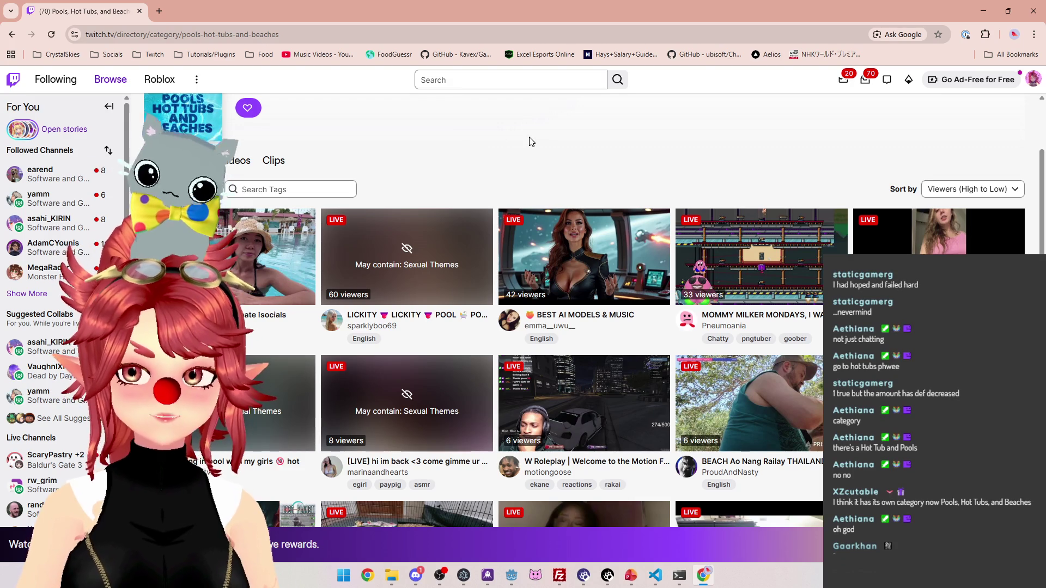
{"action": "scroll", "coordinate": [531, 141], "scroll_direction": "down", "scroll_amount": 4}
{"action": "scroll", "coordinate": [529, 136], "scroll_direction": "down", "scroll_amount": 5}
{"action": "scroll", "coordinate": [529, 139], "scroll_direction": "up", "scroll_amount": 5}
{"action": "scroll", "coordinate": [530, 142], "scroll_direction": "up", "scroll_amount": 3}
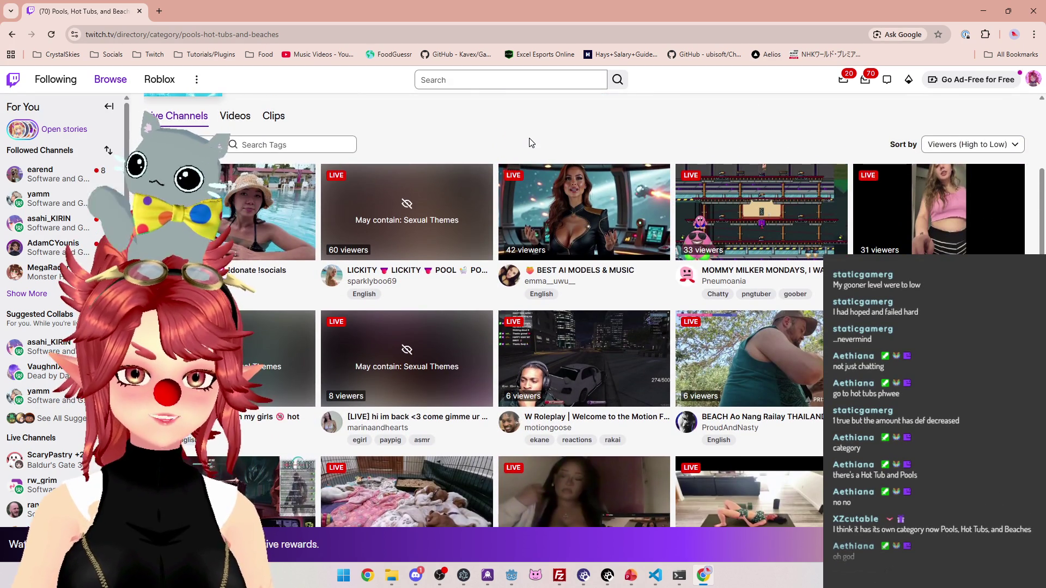
{"action": "scroll", "coordinate": [531, 143], "scroll_direction": "up", "scroll_amount": 1}
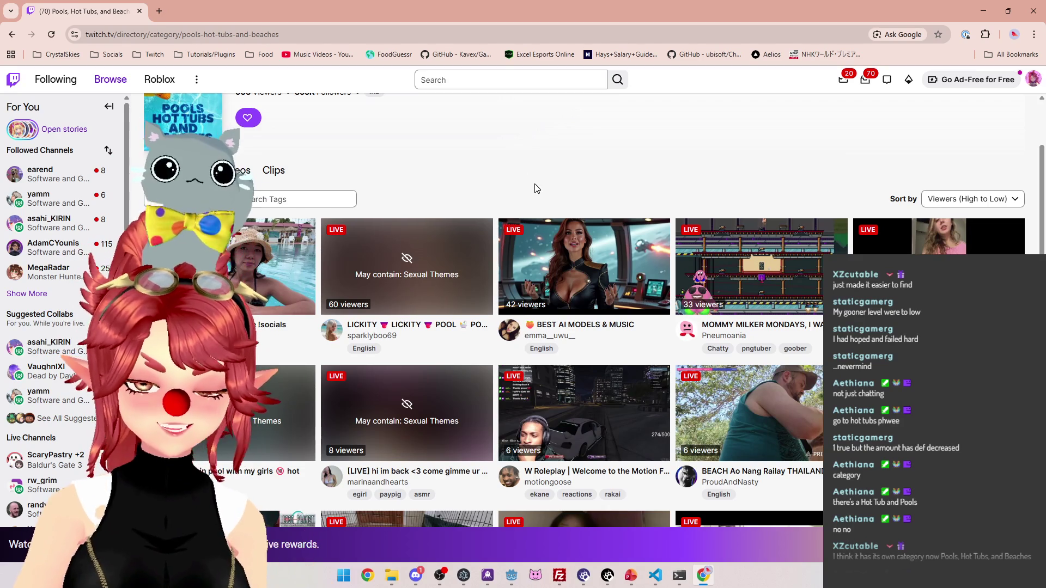
{"action": "scroll", "coordinate": [578, 132], "scroll_direction": "down", "scroll_amount": 3}
{"action": "scroll", "coordinate": [577, 129], "scroll_direction": "up", "scroll_amount": 5}
{"action": "left_click", "coordinate": [140, 12]}
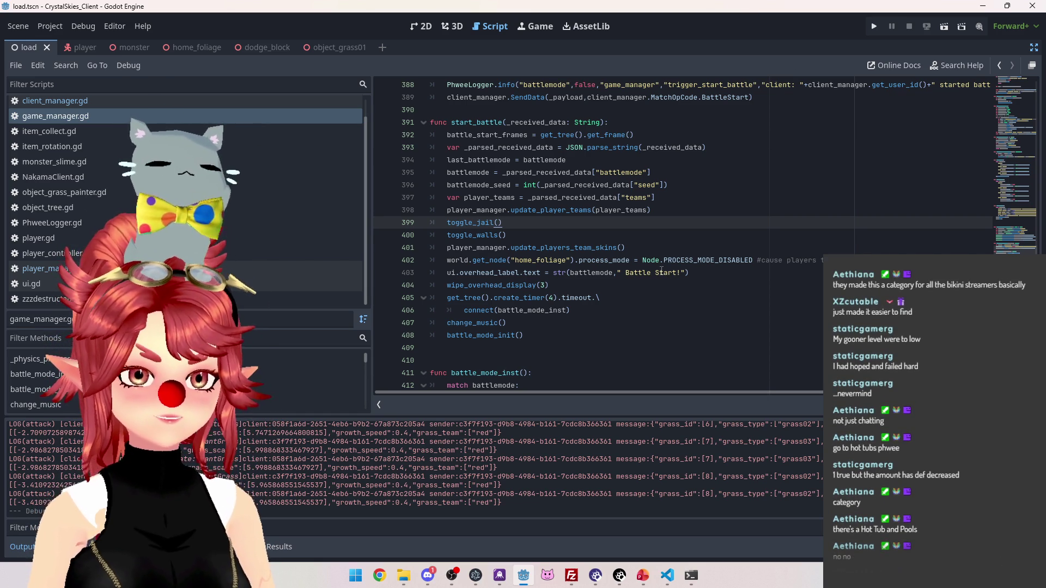
{"action": "left_click", "coordinate": [597, 241]}
{"action": "left_click", "coordinate": [547, 223]}
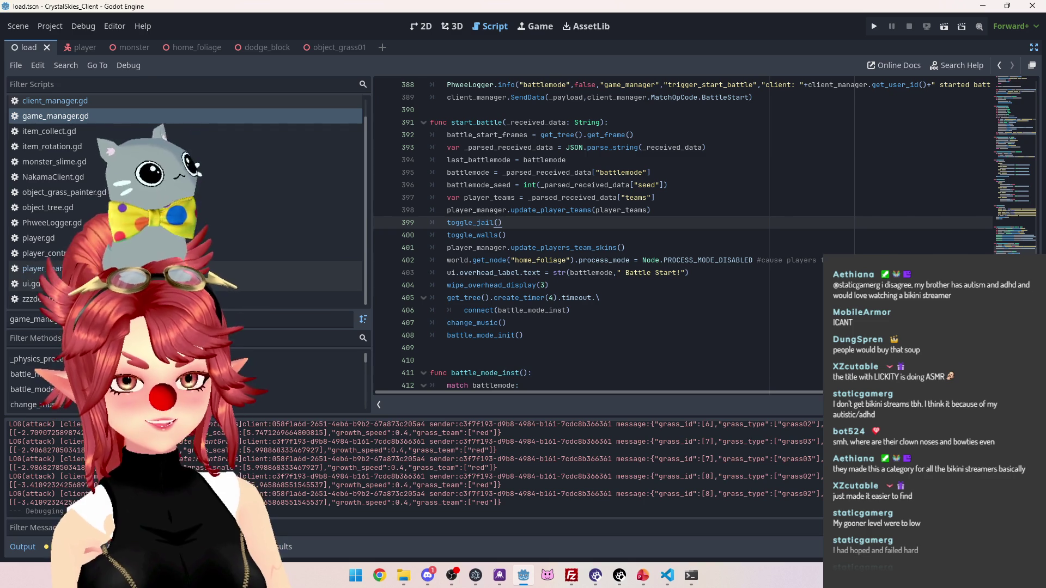
{"action": "key", "text": "alt+Tab"}
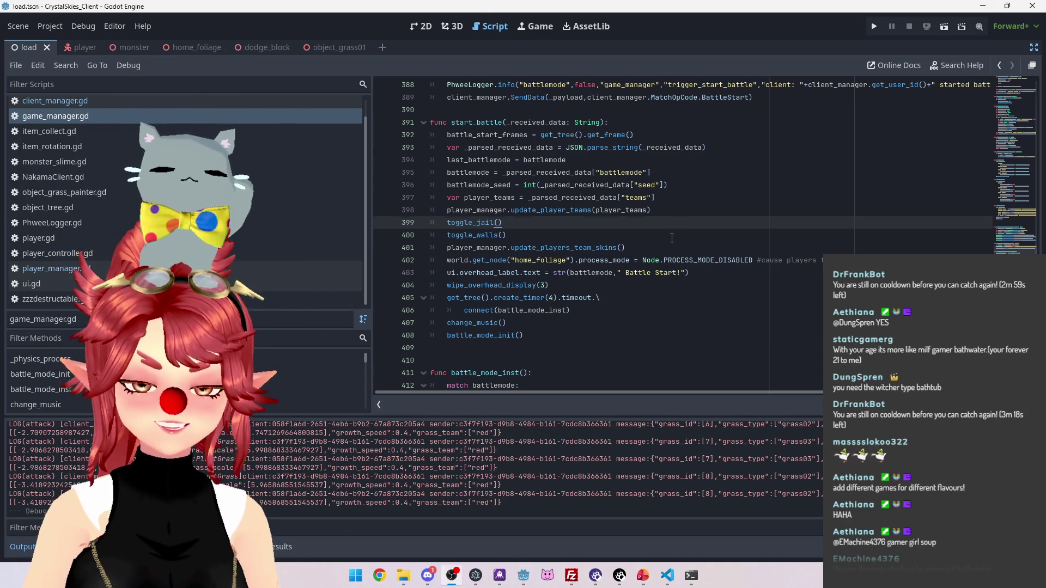
{"action": "left_click", "coordinate": [671, 238]}
{"action": "left_click", "coordinate": [643, 575]}
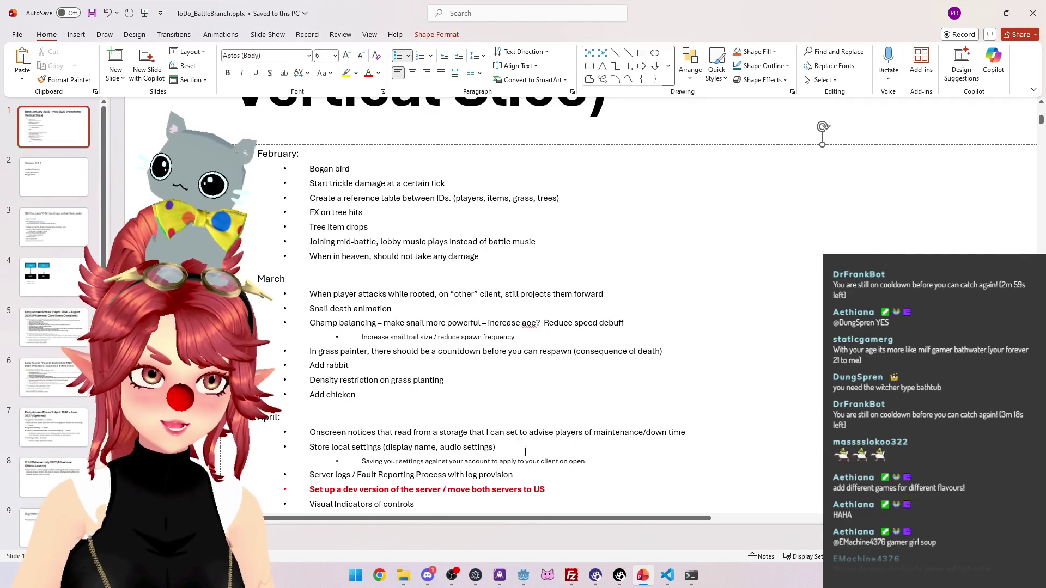
In PowerPoint, select the 'Start trickle damage at a certain tick' line, then click into the grass planting item
{"action": "mouse_move", "coordinate": [525, 576]}
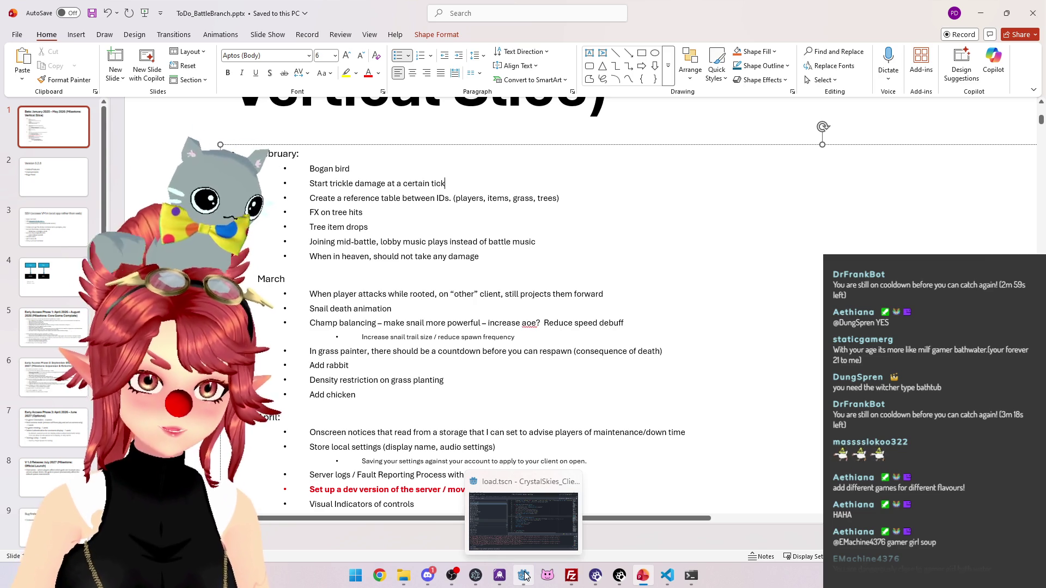
{"action": "left_click_drag", "start_coordinate": [309, 183], "coordinate": [459, 182]}
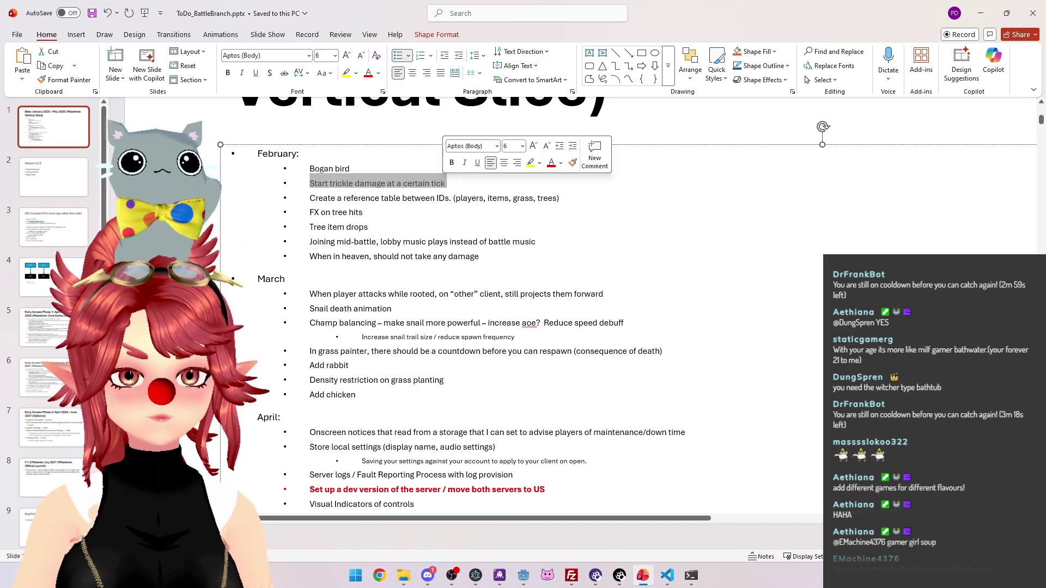
{"action": "key", "text": "Right"}
{"action": "left_click_drag", "start_coordinate": [309, 183], "coordinate": [447, 184]}
{"action": "key", "text": "Right"}
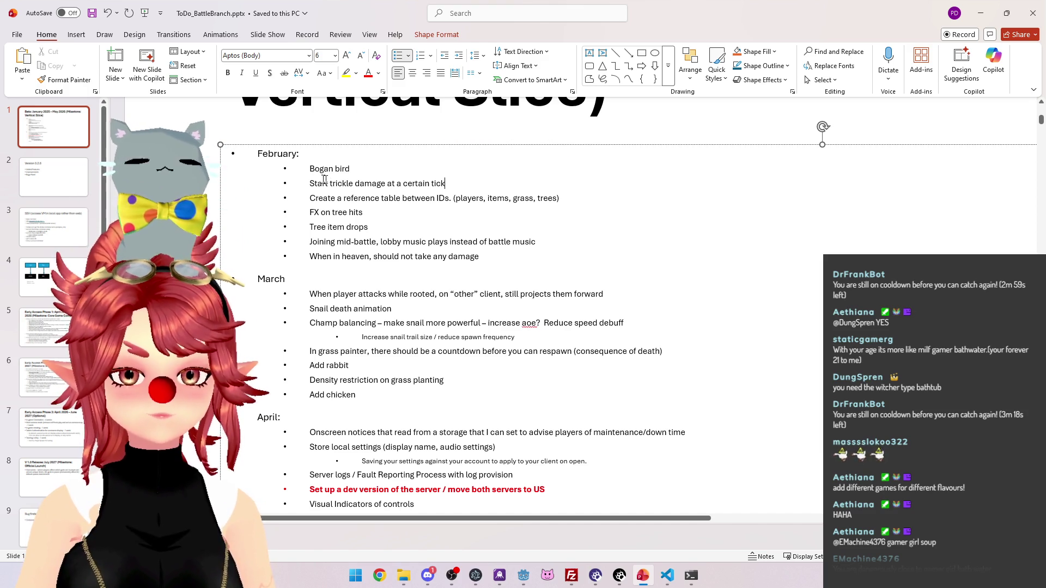
{"action": "left_click_drag", "start_coordinate": [310, 184], "coordinate": [447, 183]}
{"action": "left_click", "coordinate": [343, 183]}
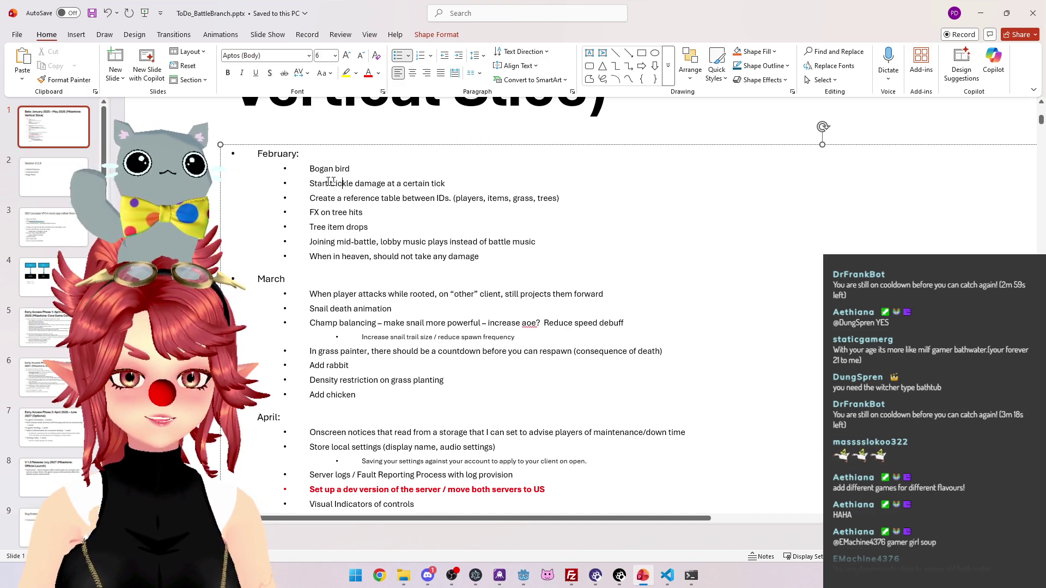
{"action": "left_click_drag", "start_coordinate": [310, 183], "coordinate": [446, 183]}
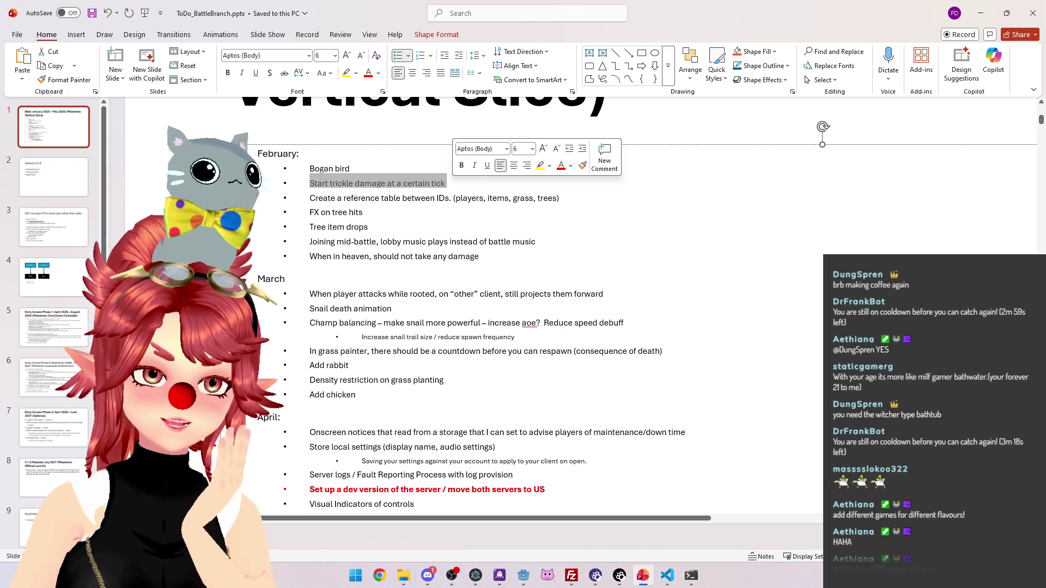
{"action": "scroll", "coordinate": [441, 314], "scroll_direction": "down", "scroll_amount": 2}
{"action": "left_click", "coordinate": [444, 316]}
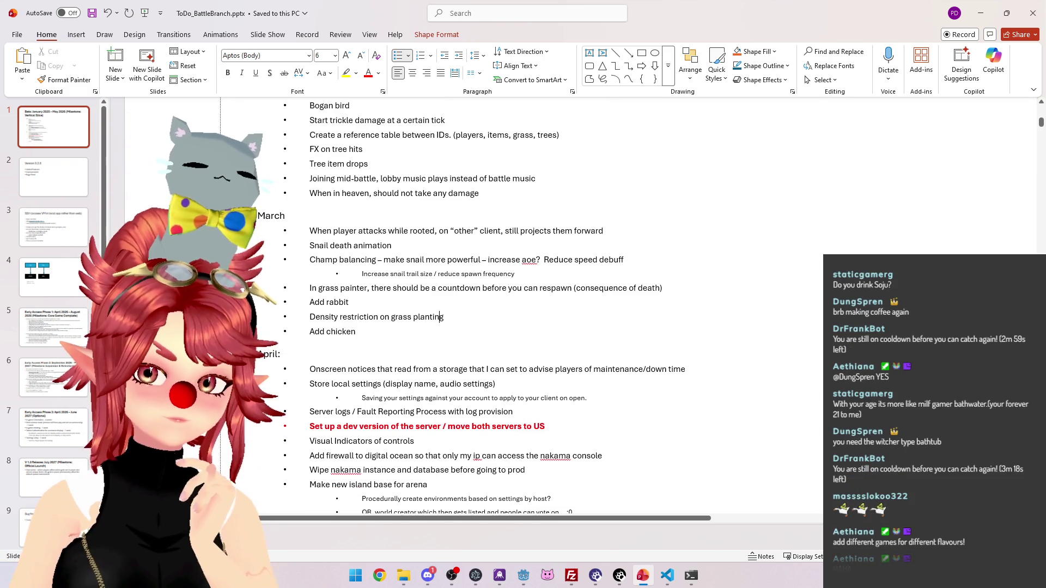
{"action": "scroll", "coordinate": [443, 317], "scroll_direction": "down", "scroll_amount": 1}
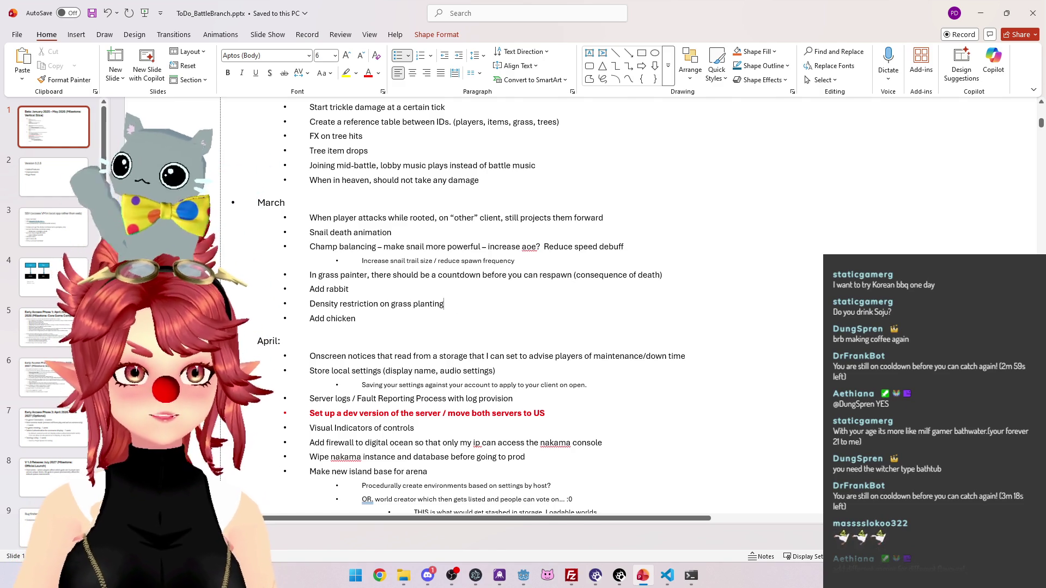
{"action": "left_click", "coordinate": [418, 289]}
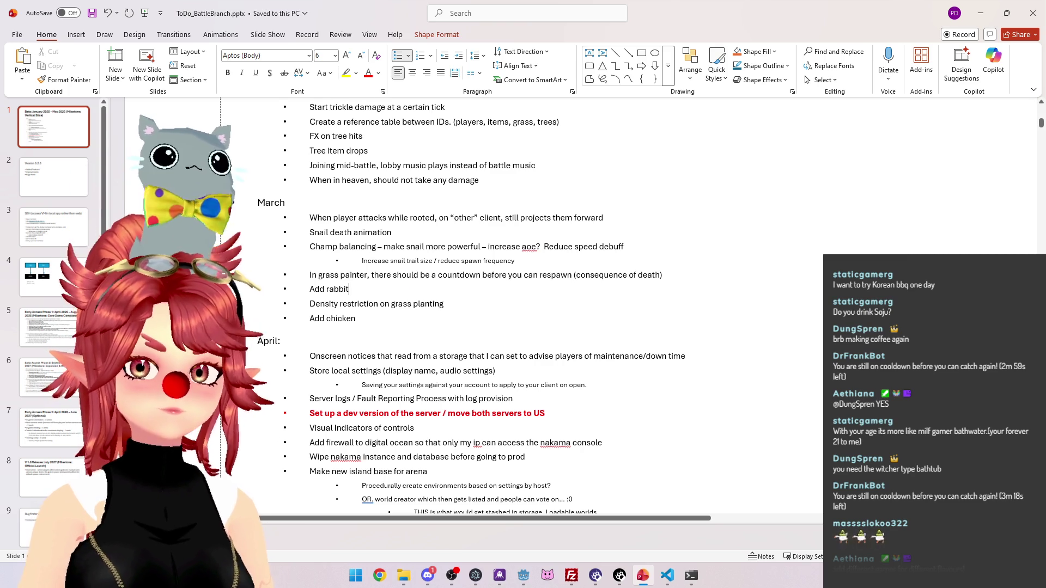
{"action": "scroll", "coordinate": [473, 305], "scroll_direction": "down", "scroll_amount": 3}
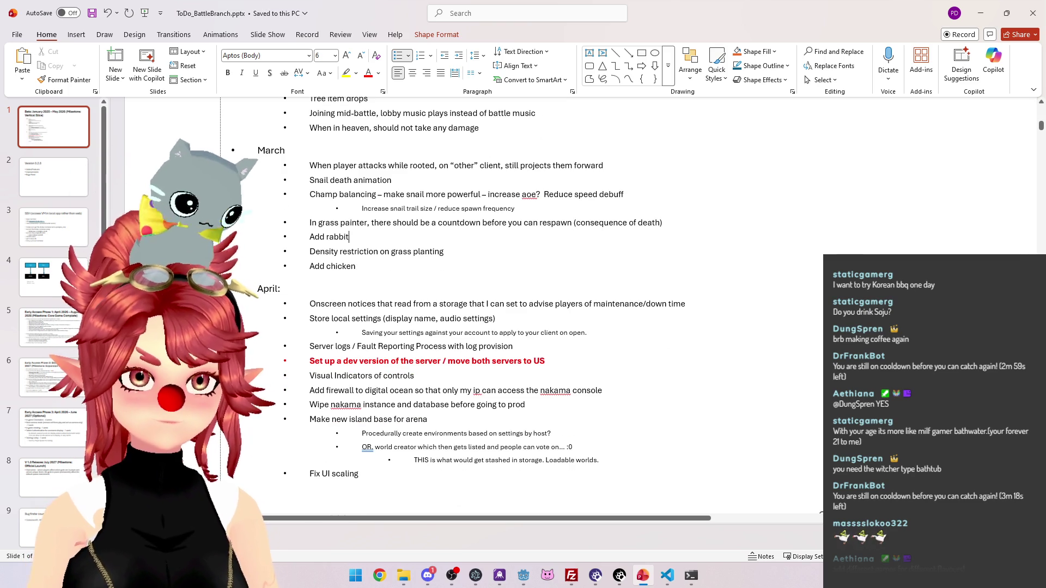
{"action": "left_click_drag", "start_coordinate": [347, 303], "coordinate": [585, 310]}
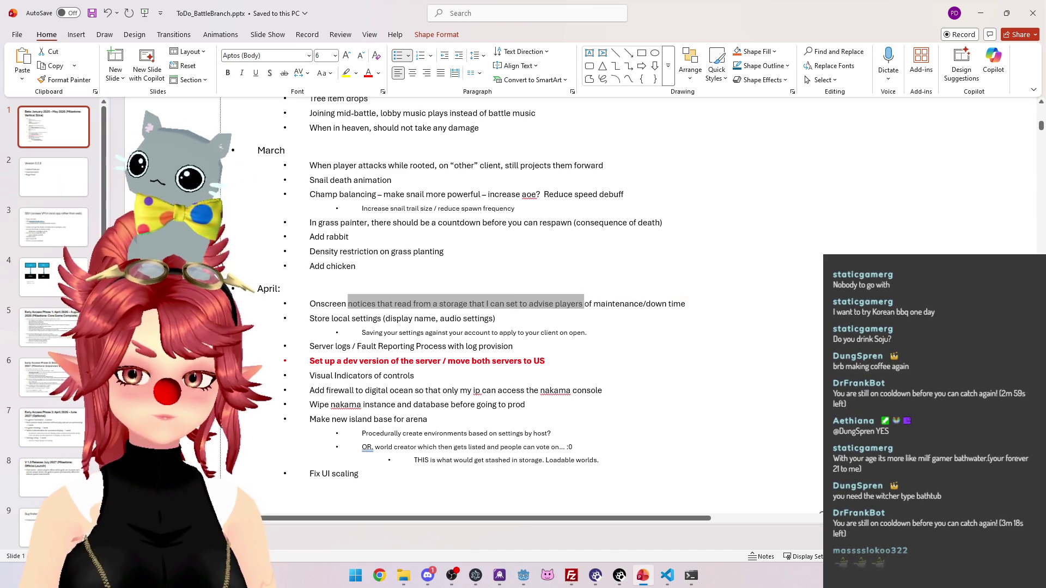
{"action": "left_click", "coordinate": [500, 322]}
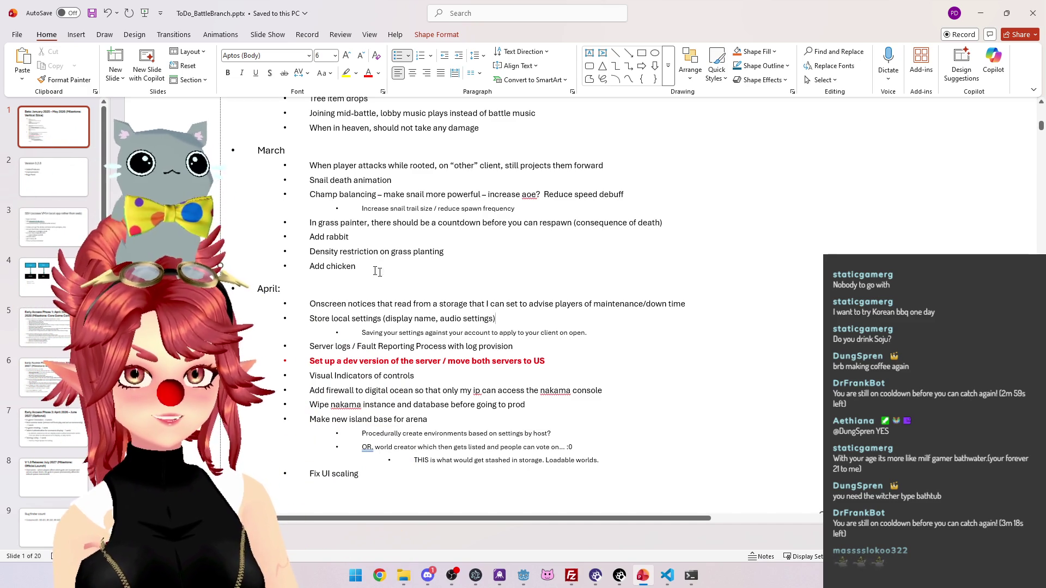
{"action": "left_click_drag", "start_coordinate": [309, 304], "coordinate": [635, 310]}
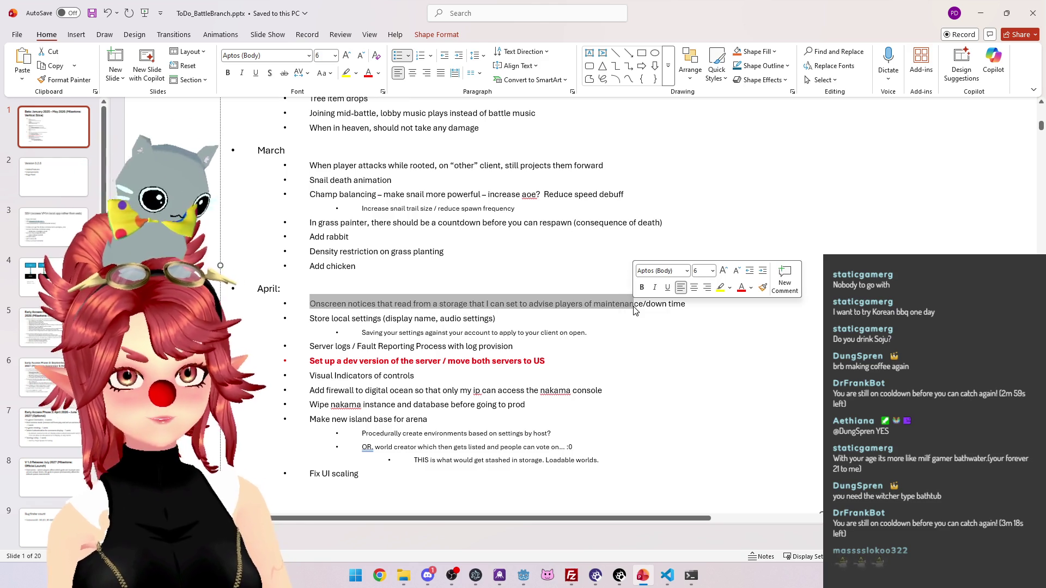
{"action": "left_click", "coordinate": [495, 318]}
{"action": "mouse_move", "coordinate": [310, 303]}
{"action": "left_mouse_down"}
{"action": "mouse_move", "coordinate": [495, 318]}
{"action": "mouse_move", "coordinate": [625, 304]}
{"action": "left_mouse_up"}
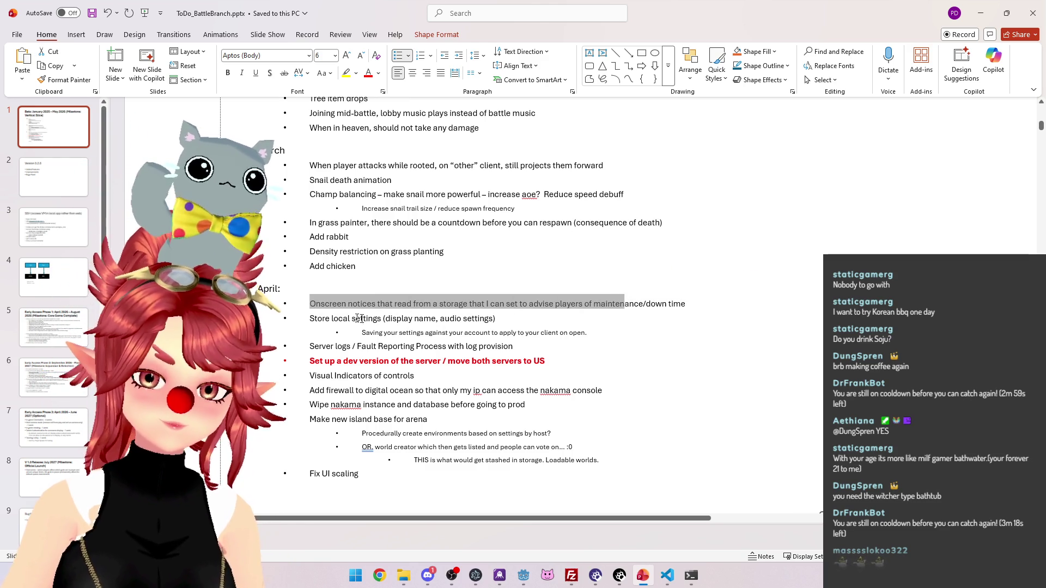
{"action": "left_click_drag", "start_coordinate": [332, 319], "coordinate": [495, 318]}
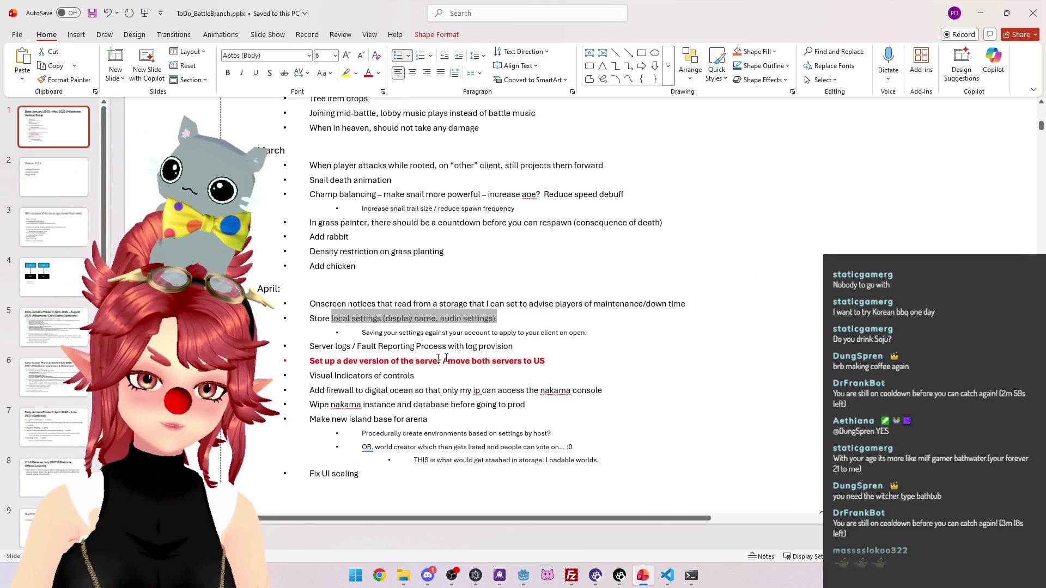
{"action": "left_click_drag", "start_coordinate": [309, 376], "coordinate": [415, 375]}
{"action": "left_click", "coordinate": [344, 404]}
{"action": "left_click_drag", "start_coordinate": [343, 388], "coordinate": [602, 390]}
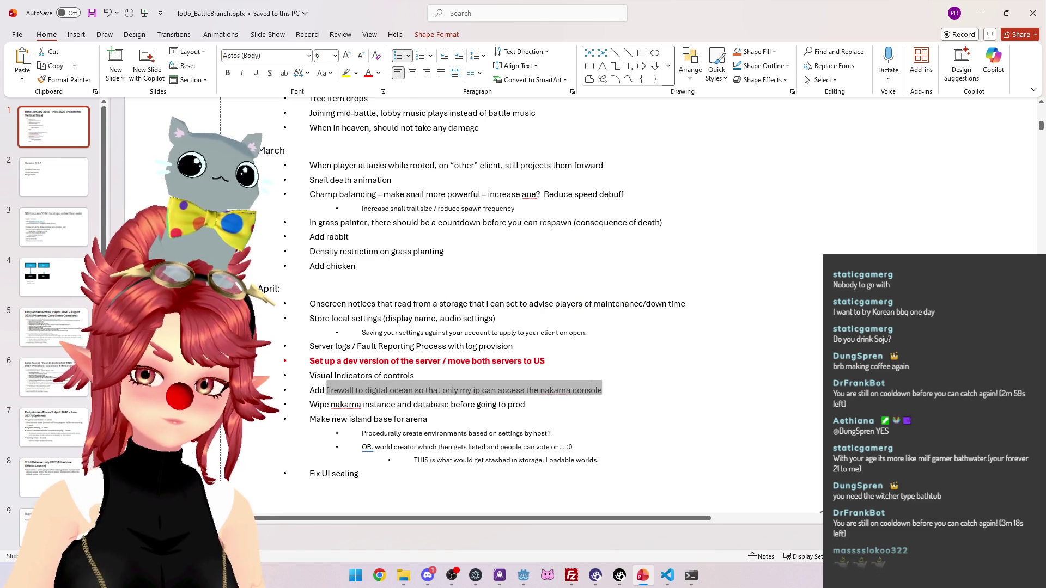
{"action": "left_click_drag", "start_coordinate": [330, 404], "coordinate": [495, 405]}
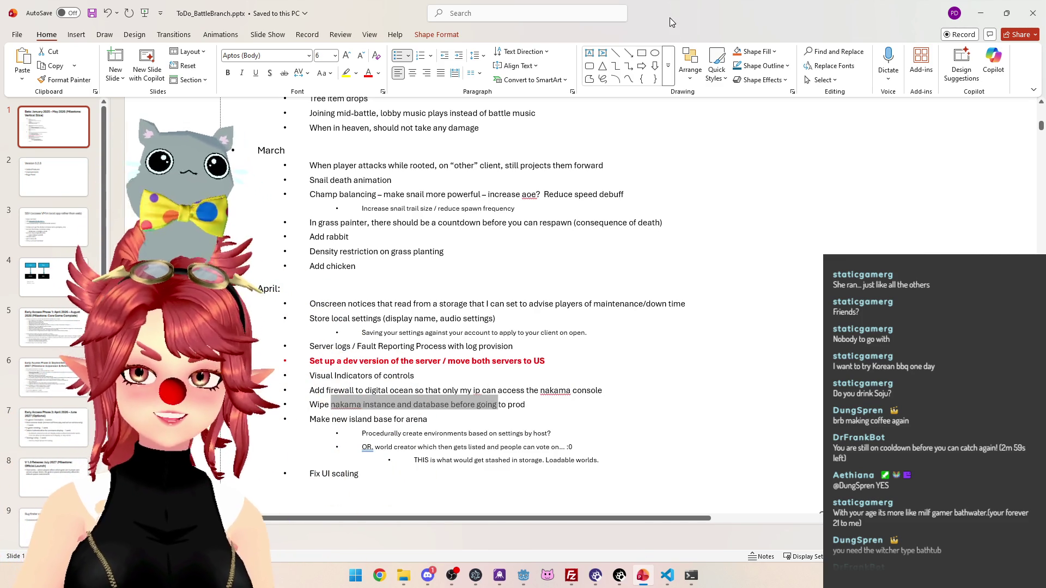
{"action": "key", "text": "Left"}
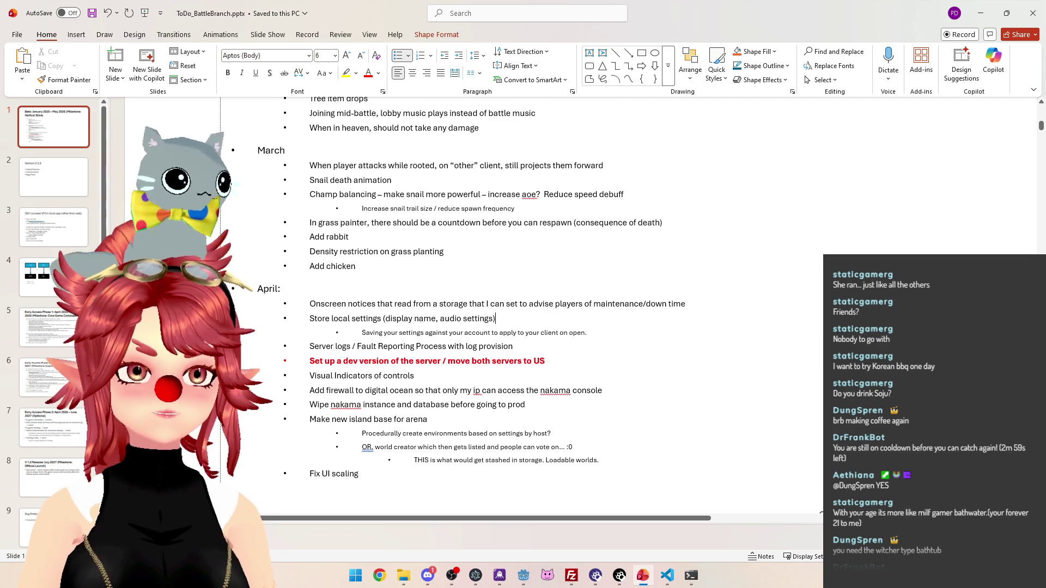
{"action": "left_click", "coordinate": [496, 318]}
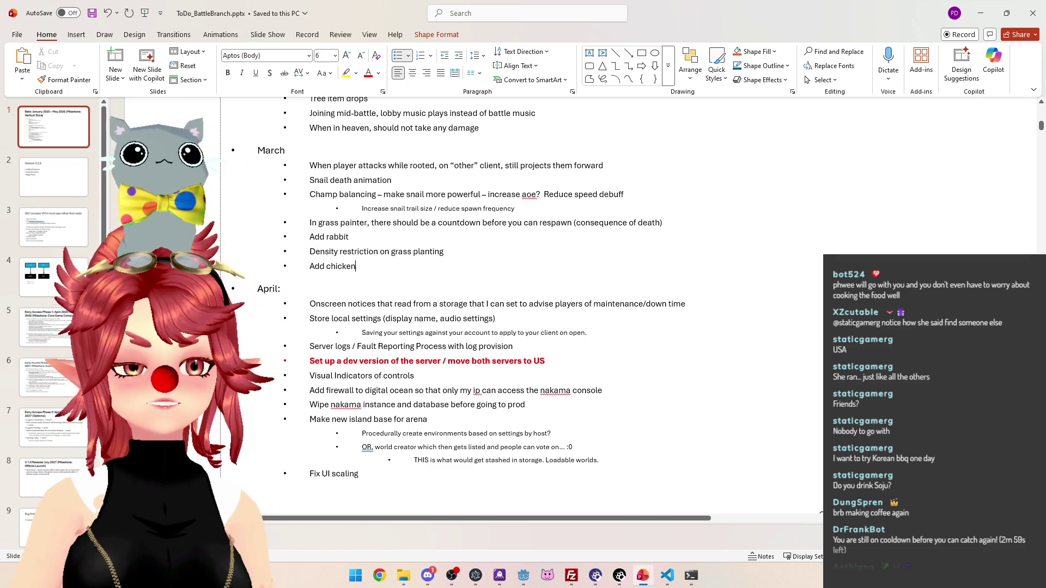
{"action": "key", "text": "Up"}
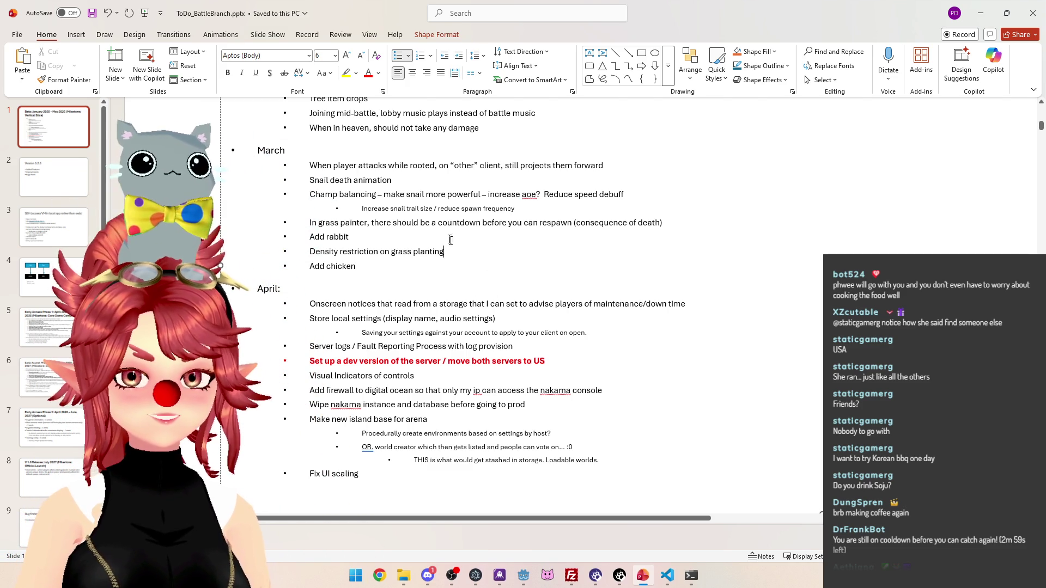
Scroll the to-do slide back to the February tasks, then open a new Chrome window
{"action": "scroll", "coordinate": [542, 301], "scroll_direction": "down", "scroll_amount": 1}
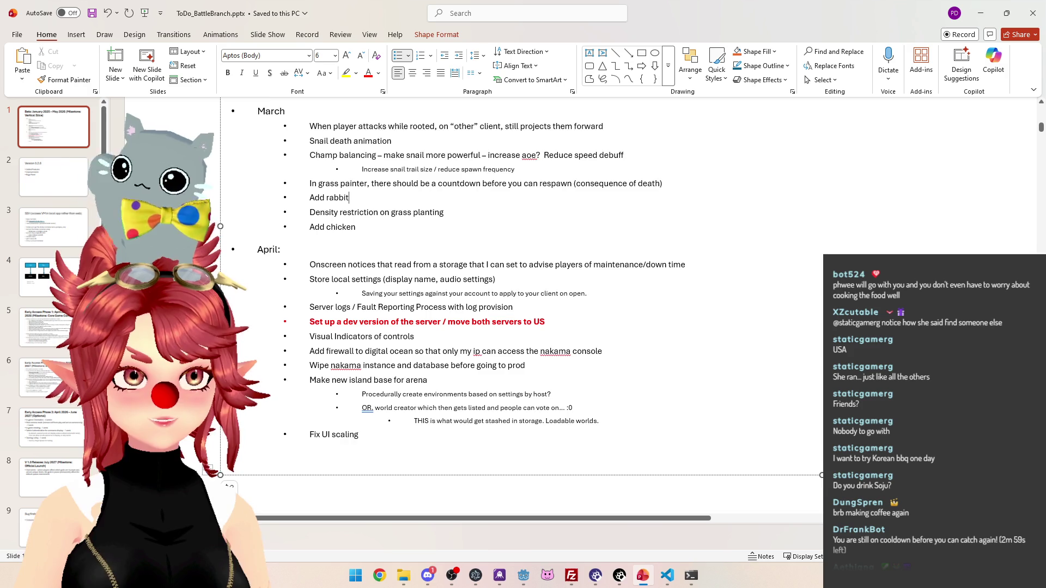
{"action": "scroll", "coordinate": [648, 288], "scroll_direction": "down", "scroll_amount": 2}
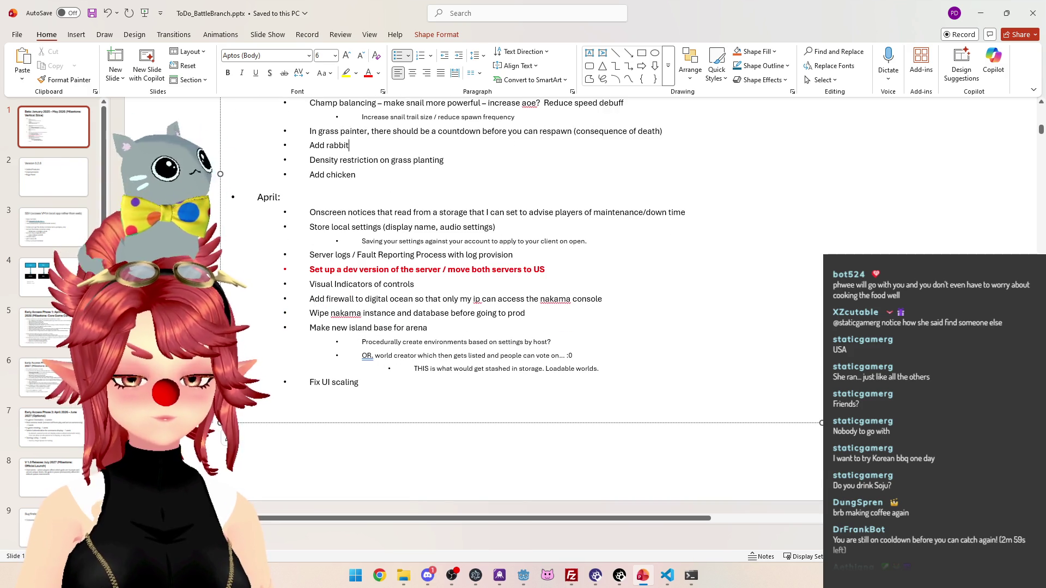
{"action": "scroll", "coordinate": [543, 305], "scroll_direction": "up", "scroll_amount": 3}
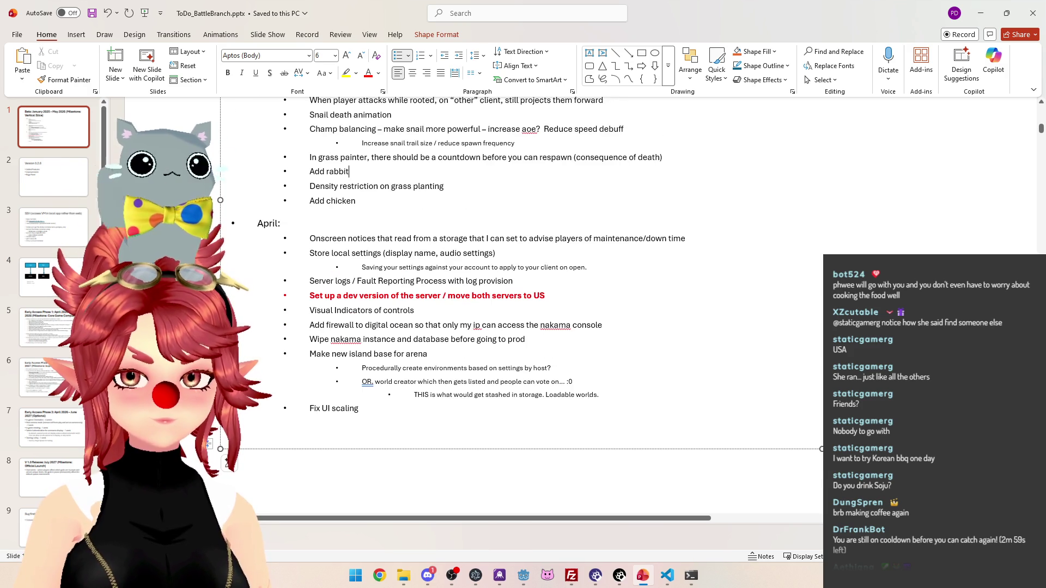
{"action": "scroll", "coordinate": [543, 305], "scroll_direction": "up", "scroll_amount": 4}
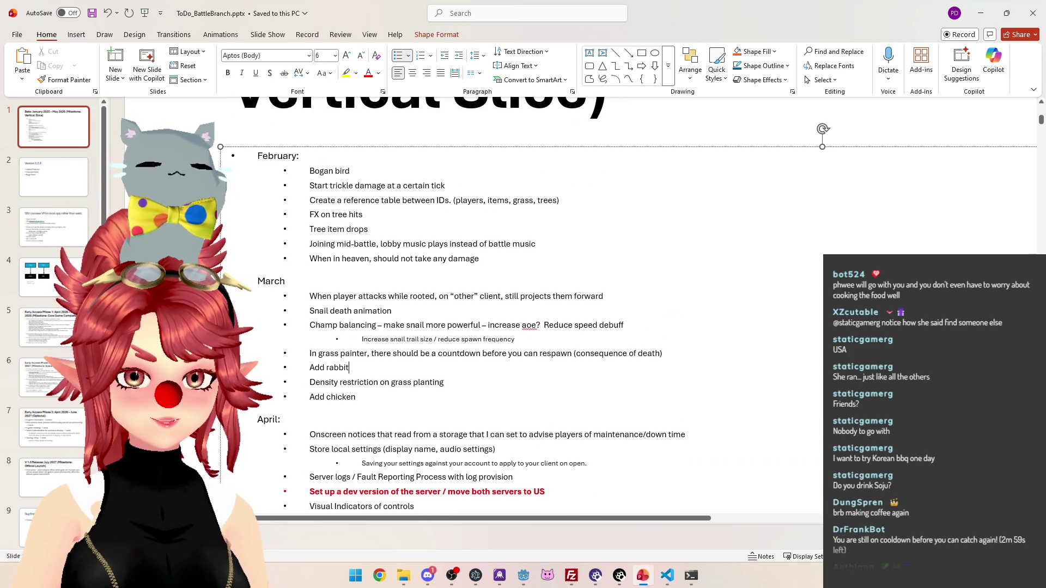
{"action": "scroll", "coordinate": [543, 305], "scroll_direction": "down", "scroll_amount": 1}
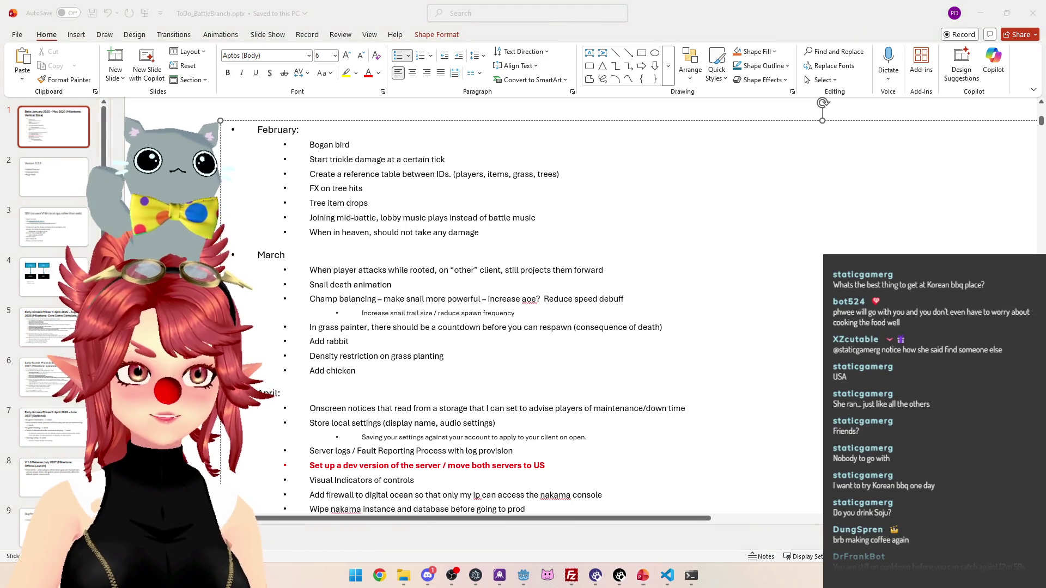
{"action": "key", "text": "super+1"}
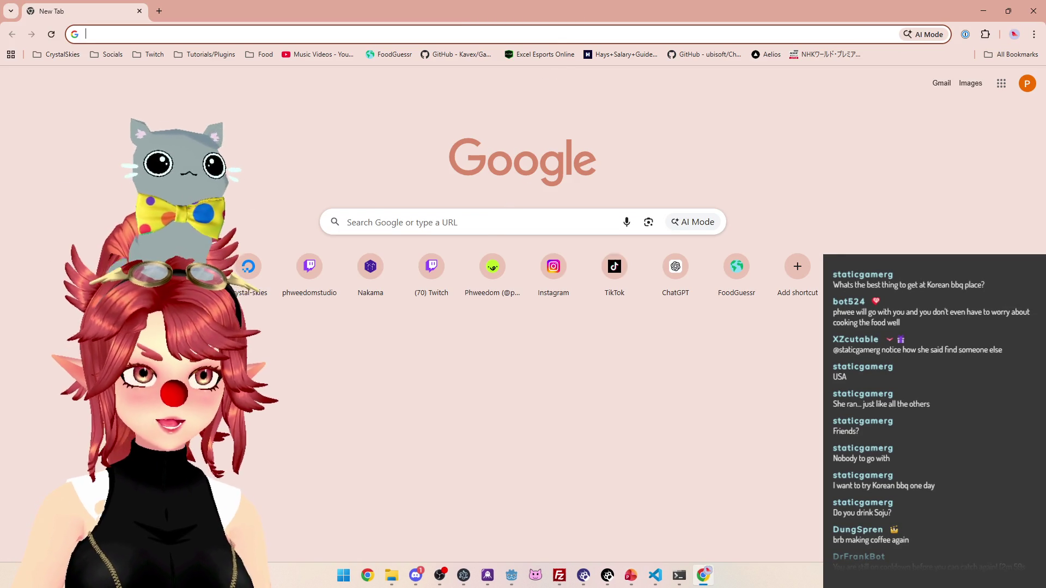
Search Google Images for 'karubi beef cut'
{"action": "left_click", "coordinate": [381, 222]}
{"action": "type", "text": "arubi beef cut"}
{"action": "key", "text": "Return"}
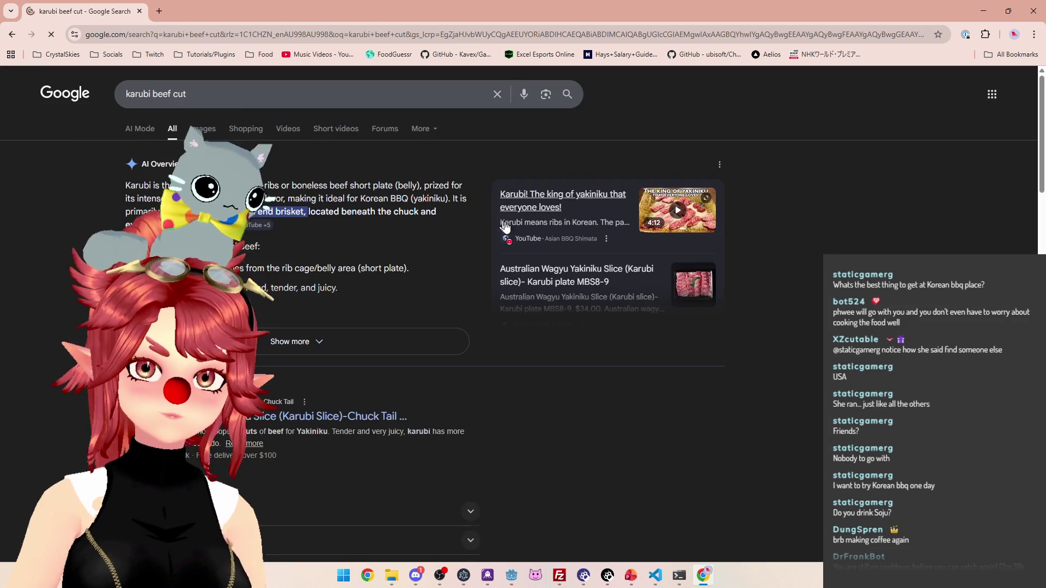
{"action": "left_click", "coordinate": [203, 129]}
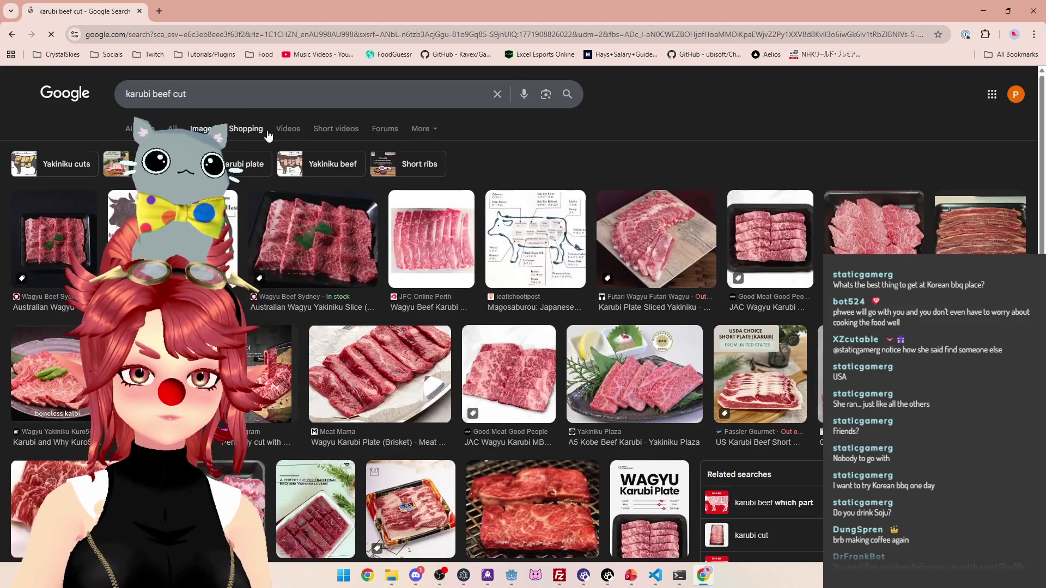
Preview the Meat Mama karubi plate, JAC Wagyu Karubi MB8-9 and Japanese wagyu beef cuts diagram images
{"action": "left_click", "coordinate": [394, 371]}
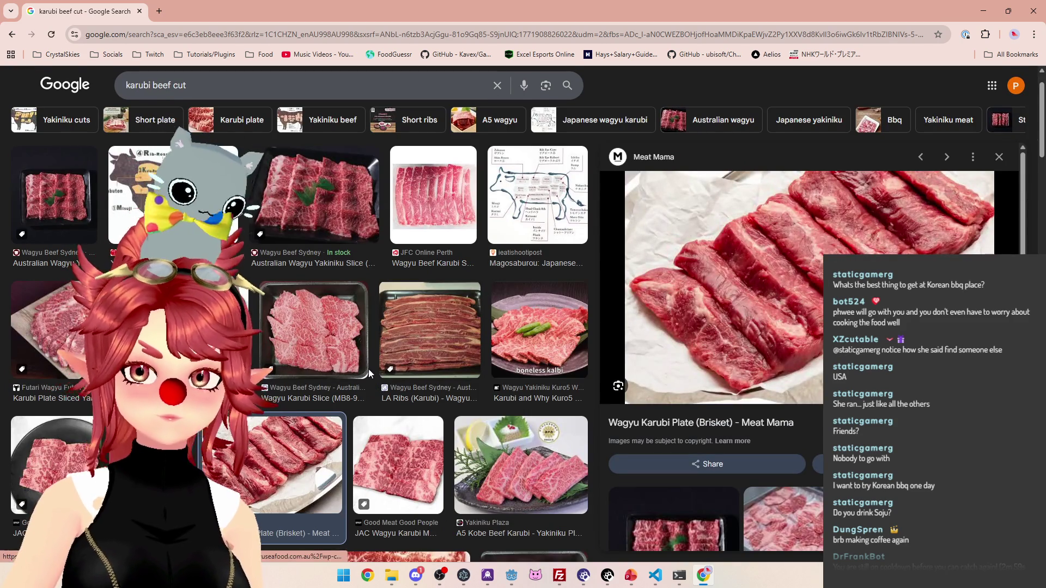
{"action": "left_click", "coordinate": [244, 384]}
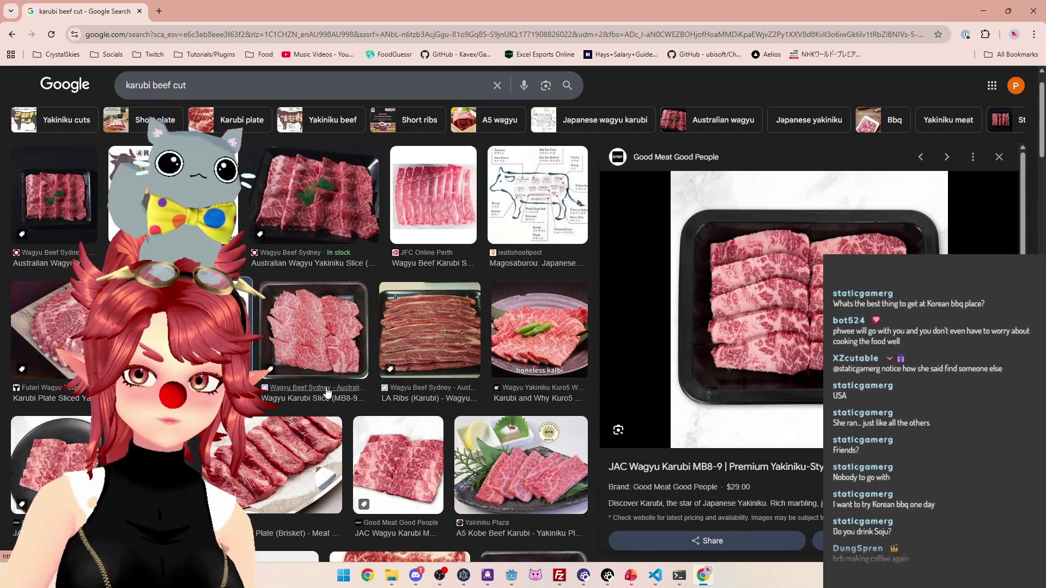
{"action": "scroll", "coordinate": [253, 345], "scroll_direction": "down", "scroll_amount": 1}
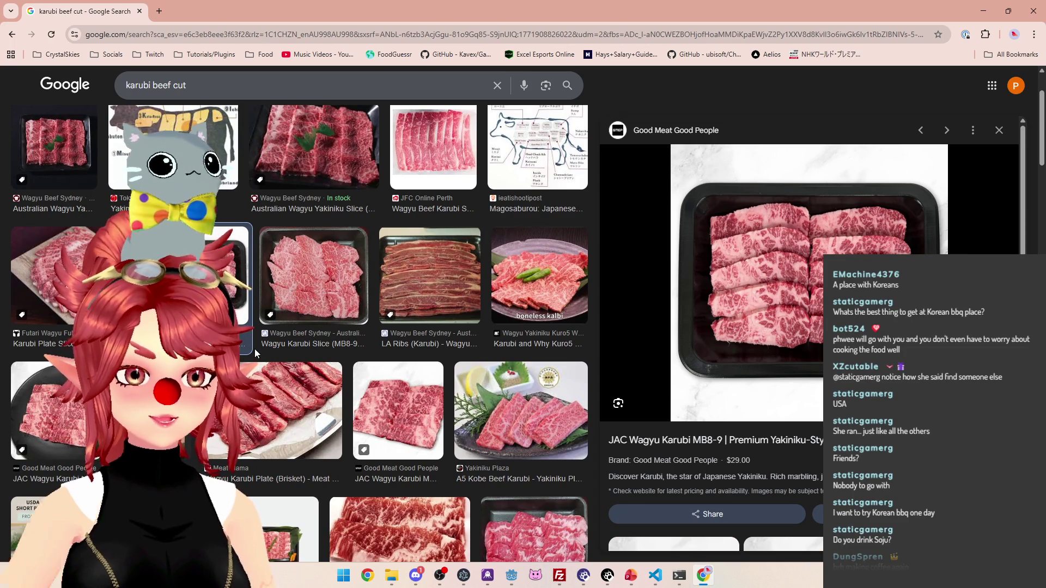
{"action": "scroll", "coordinate": [472, 319], "scroll_direction": "up", "scroll_amount": 1}
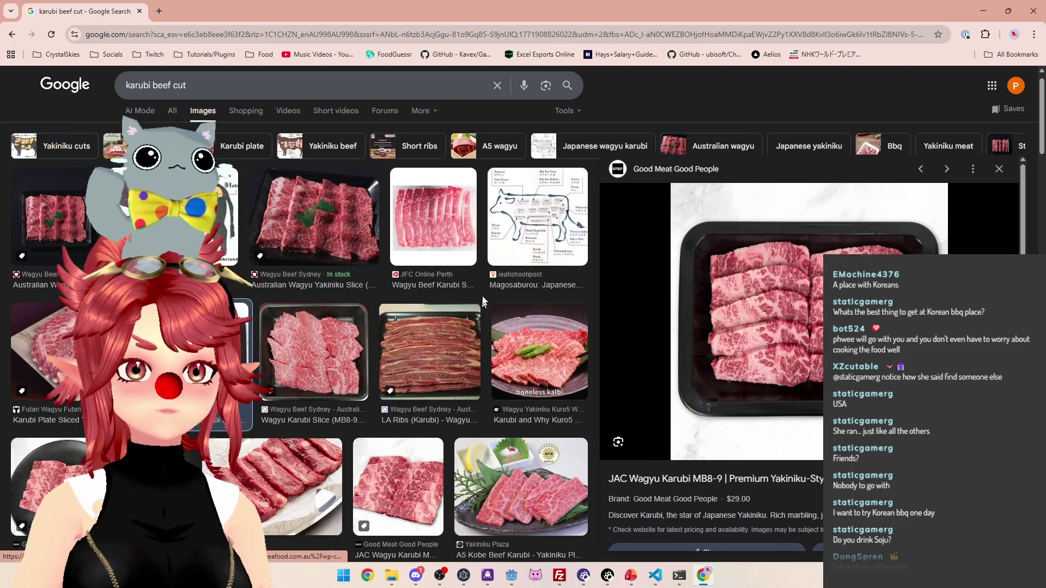
{"action": "scroll", "coordinate": [472, 320], "scroll_direction": "up", "scroll_amount": 1}
{"action": "left_click", "coordinate": [537, 235]}
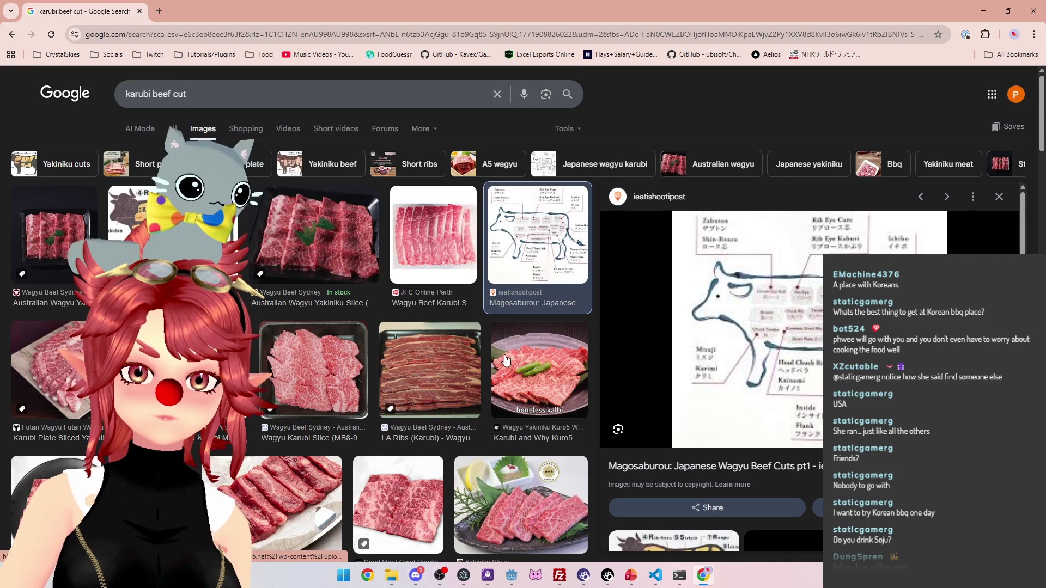
Scroll further down the image results and preview the Wagyu Karubi YouTube video
{"action": "scroll", "coordinate": [332, 289], "scroll_direction": "down", "scroll_amount": 1}
{"action": "scroll", "coordinate": [261, 261], "scroll_direction": "down", "scroll_amount": 5}
{"action": "scroll", "coordinate": [242, 257], "scroll_direction": "down", "scroll_amount": 5}
{"action": "scroll", "coordinate": [426, 348], "scroll_direction": "down", "scroll_amount": 1}
{"action": "scroll", "coordinate": [426, 348], "scroll_direction": "down", "scroll_amount": 3}
{"action": "scroll", "coordinate": [426, 348], "scroll_direction": "down", "scroll_amount": 3}
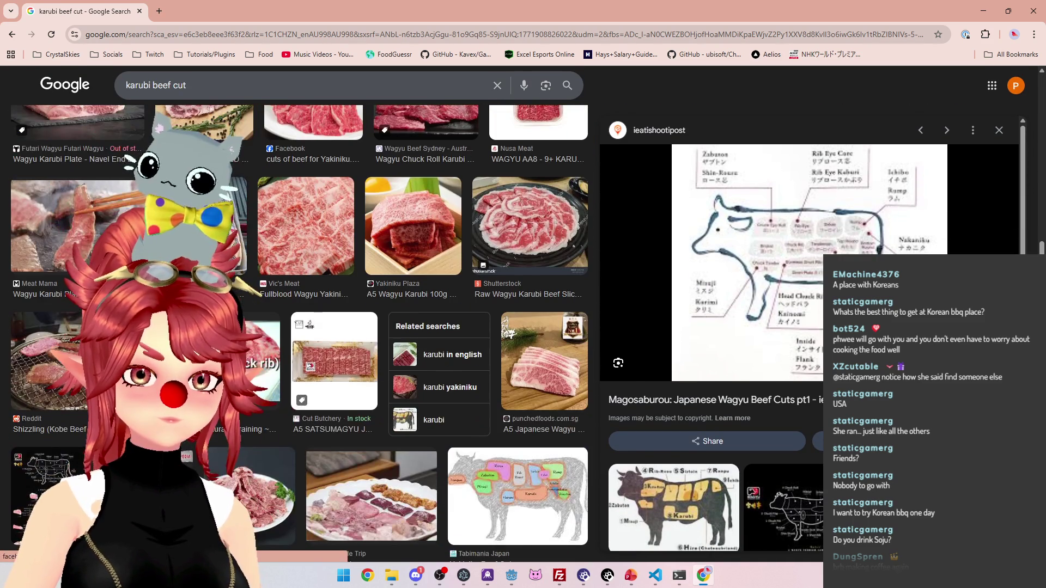
{"action": "scroll", "coordinate": [247, 334], "scroll_direction": "down", "scroll_amount": 1}
{"action": "left_click", "coordinate": [248, 327]}
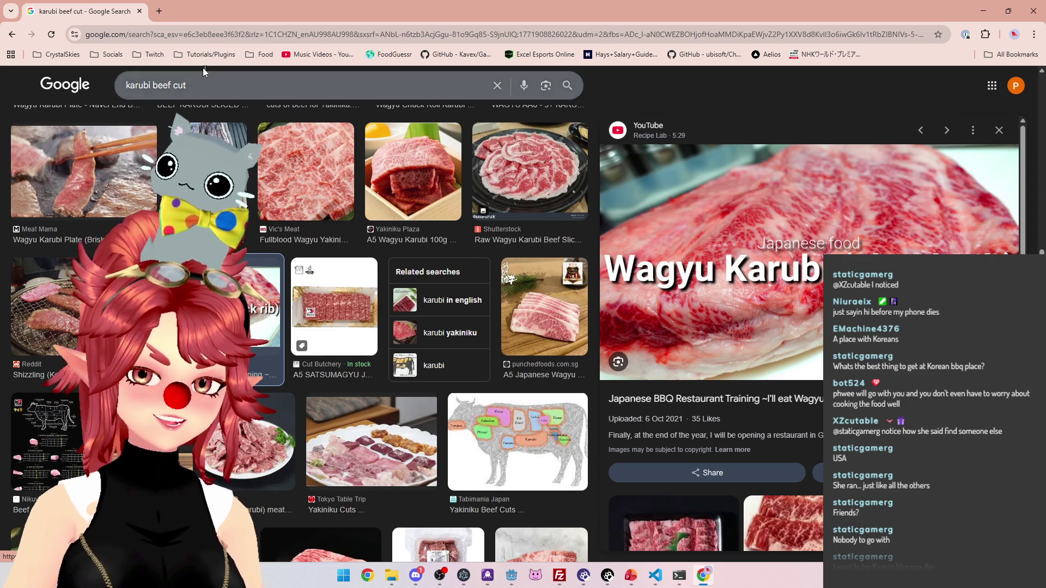
Close Chrome, review the February–April to-do list in PowerPoint, then return to Godot's start_battle code
{"action": "left_click", "coordinate": [140, 13]}
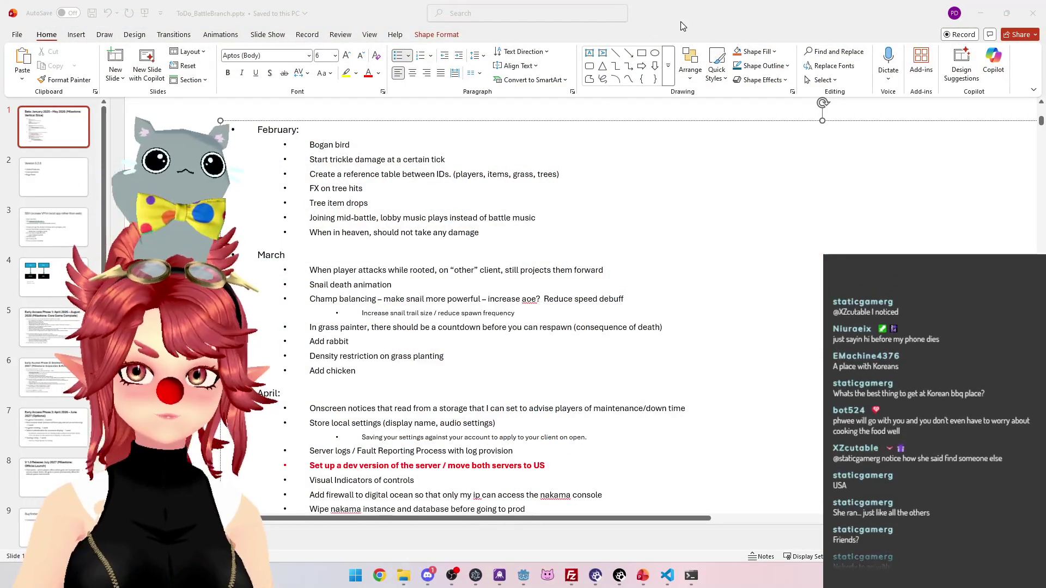
{"action": "left_click", "coordinate": [350, 341]}
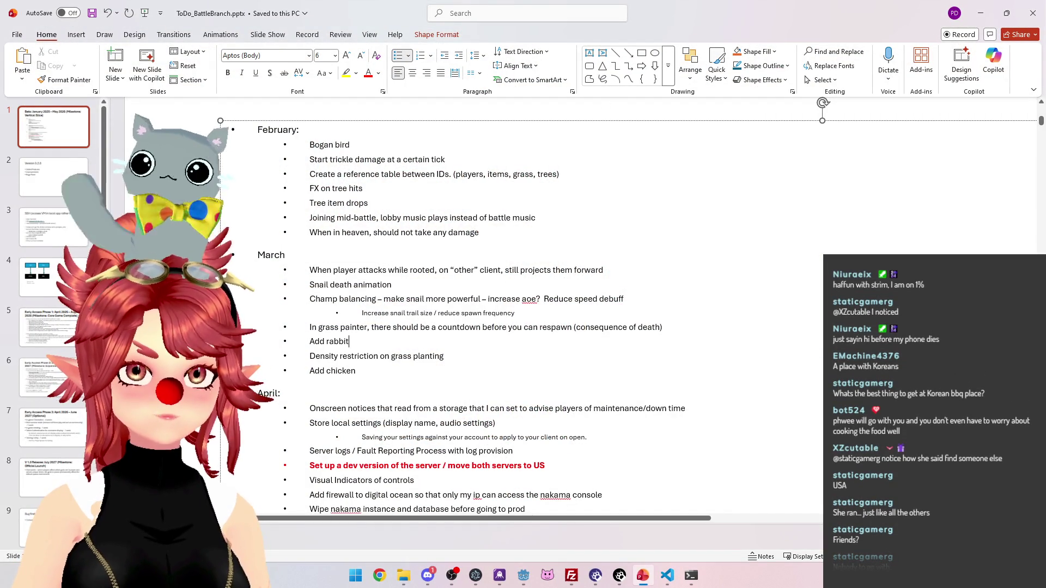
{"action": "left_click", "coordinate": [425, 254]}
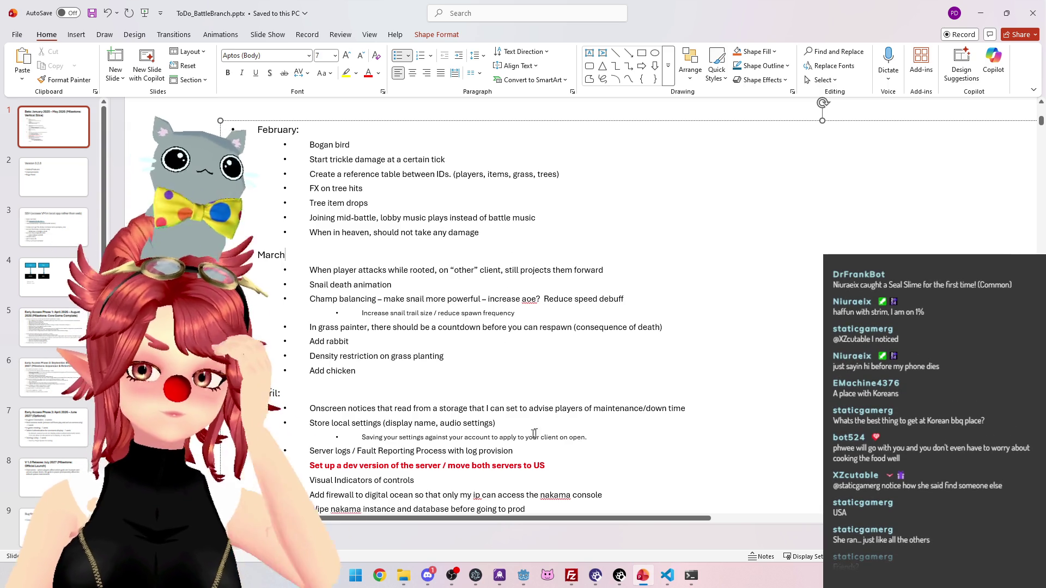
{"action": "scroll", "coordinate": [531, 436], "scroll_direction": "down", "scroll_amount": 1}
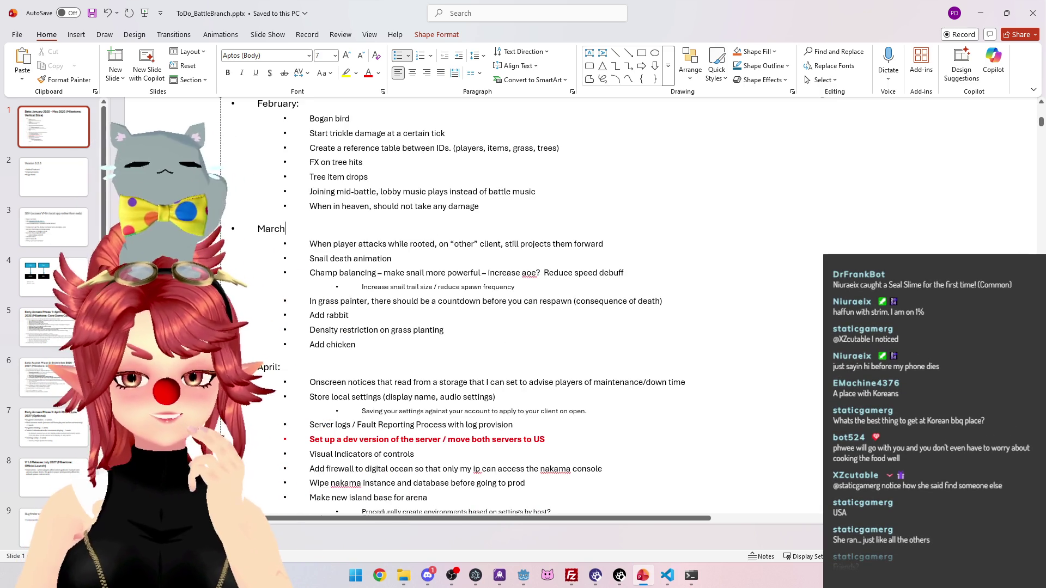
{"action": "scroll", "coordinate": [468, 305], "scroll_direction": "down", "scroll_amount": 3}
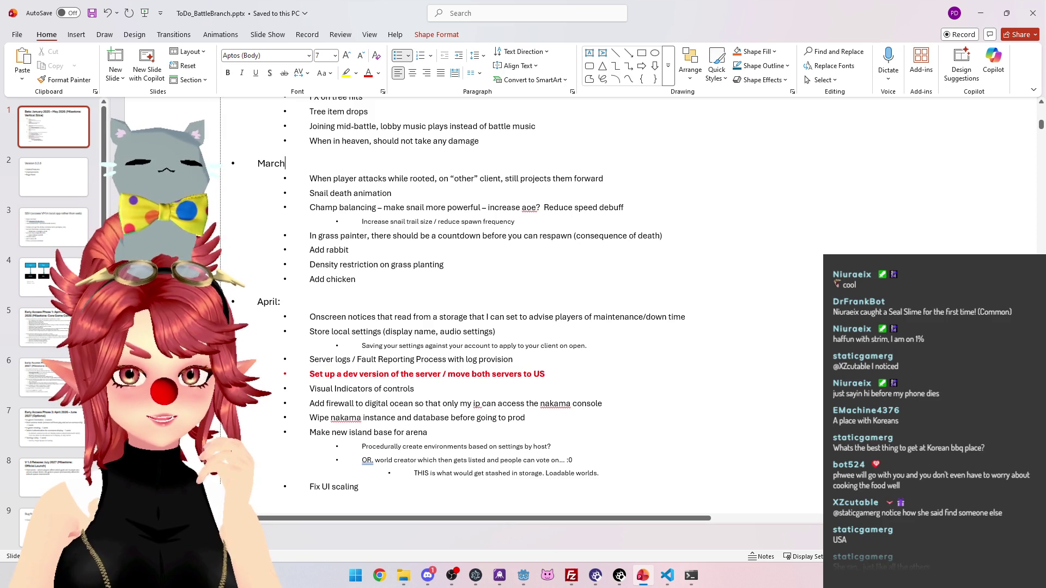
{"action": "scroll", "coordinate": [473, 305], "scroll_direction": "up", "scroll_amount": 3}
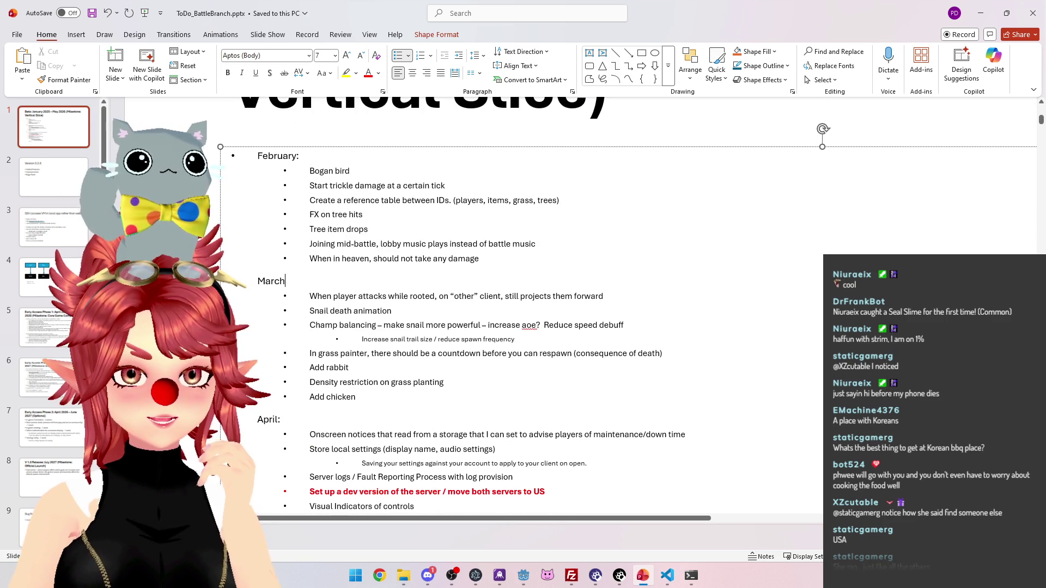
{"action": "scroll", "coordinate": [473, 305], "scroll_direction": "up", "scroll_amount": 1}
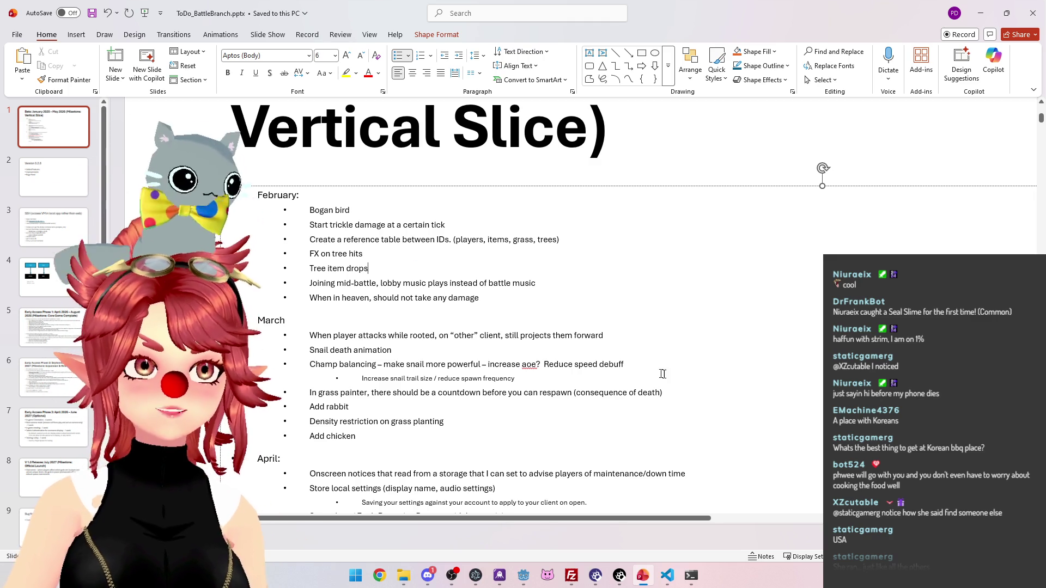
{"action": "key", "text": "alt+Tab"}
{"action": "left_click", "coordinate": [601, 172]}
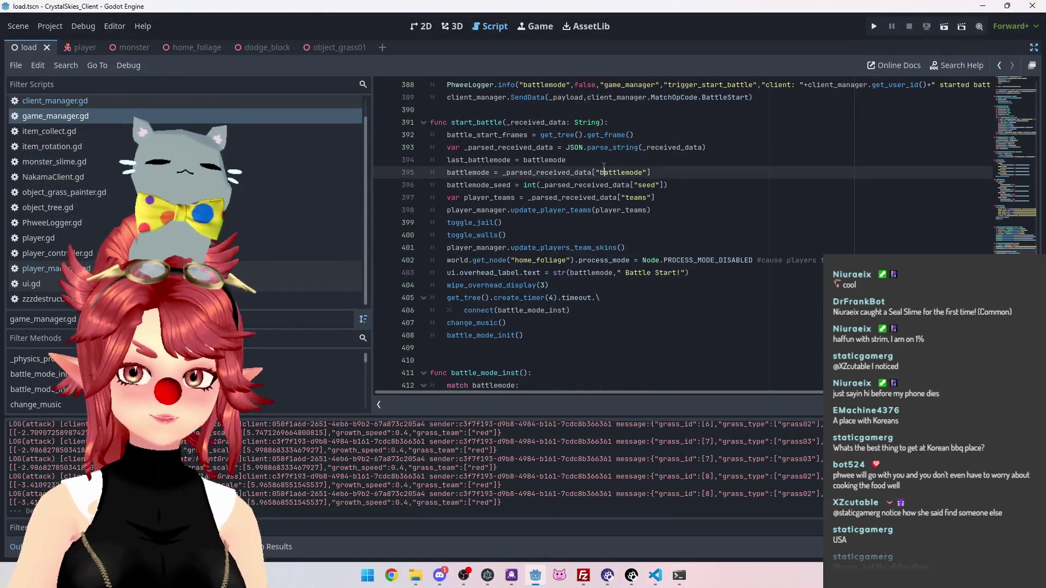
Save the Godot scene, then close the Godot editor and VS Code
{"action": "key", "text": "ctrl+s"}
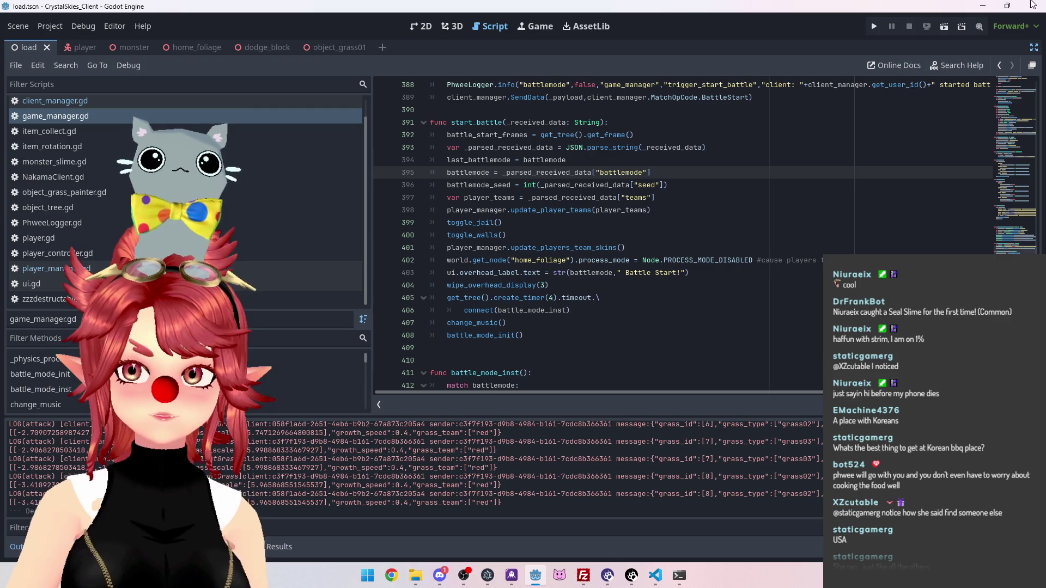
{"action": "left_click", "coordinate": [1034, 11]}
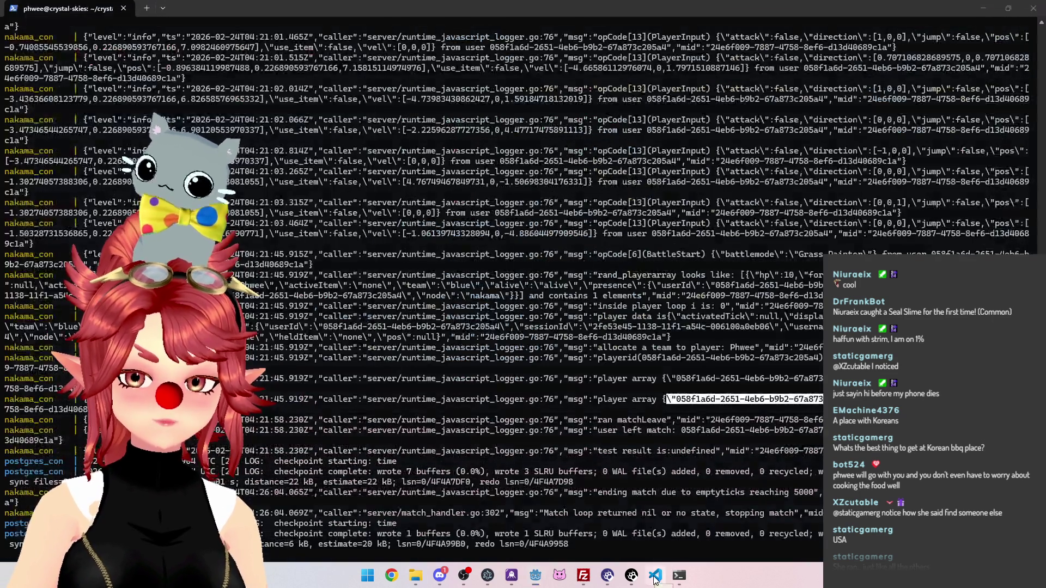
{"action": "left_click", "coordinate": [655, 579]}
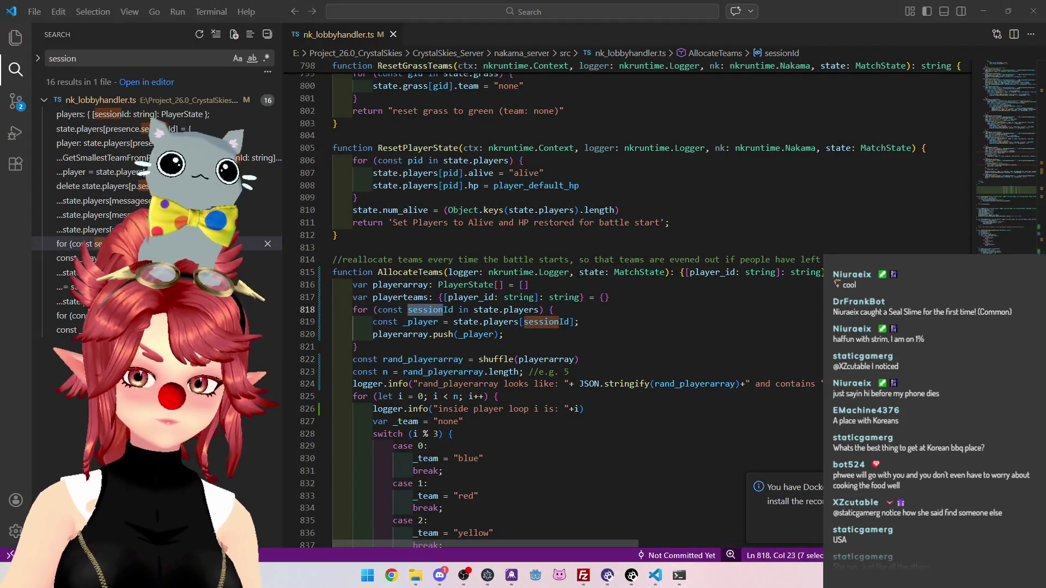
{"action": "left_click", "coordinate": [1033, 11]}
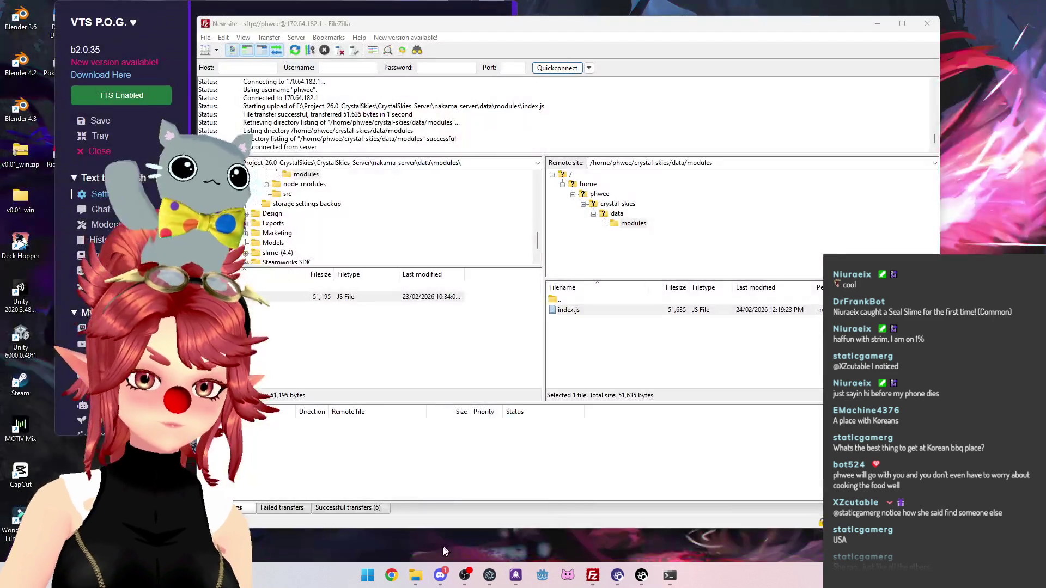
Minimize FileZilla and close Command Prompt to reveal the nakama_server folder
{"action": "left_click", "coordinate": [596, 576]}
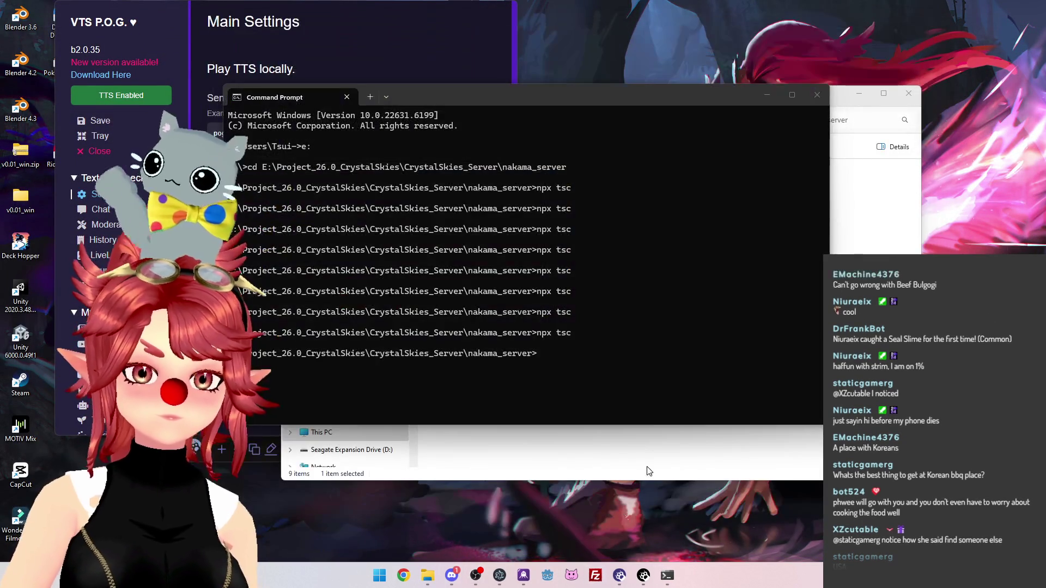
{"action": "left_click", "coordinate": [798, 143]}
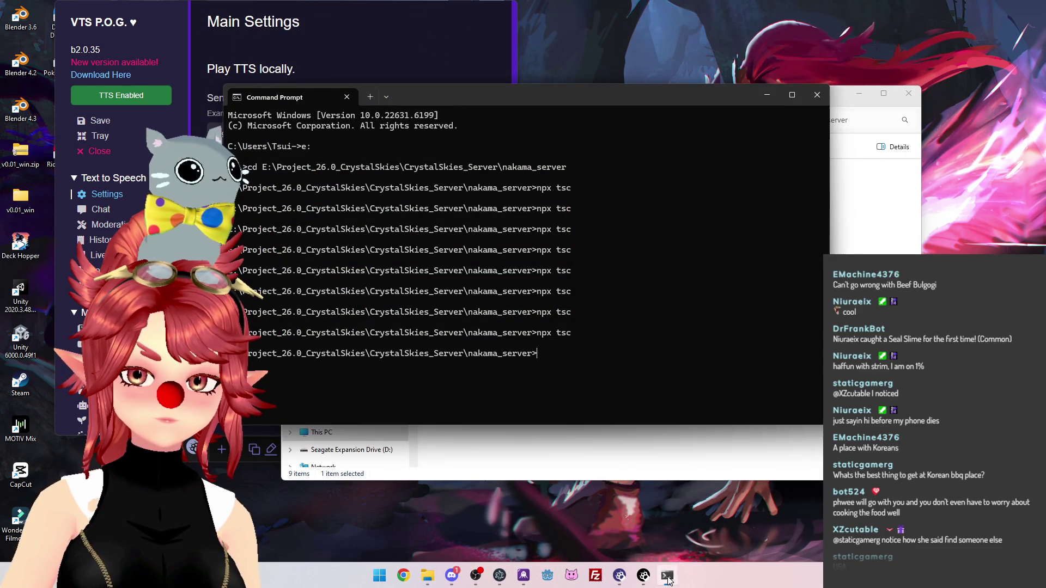
{"action": "left_click", "coordinate": [817, 94]}
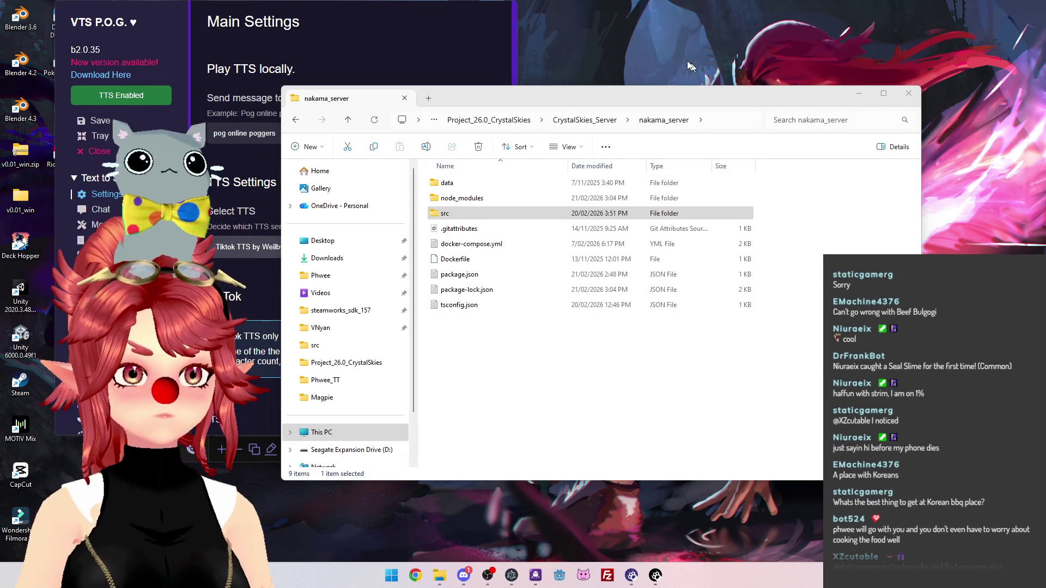
{"action": "key", "text": "ctrl+l"}
{"action": "left_click_drag", "start_coordinate": [722, 97], "coordinate": [728, 93]}
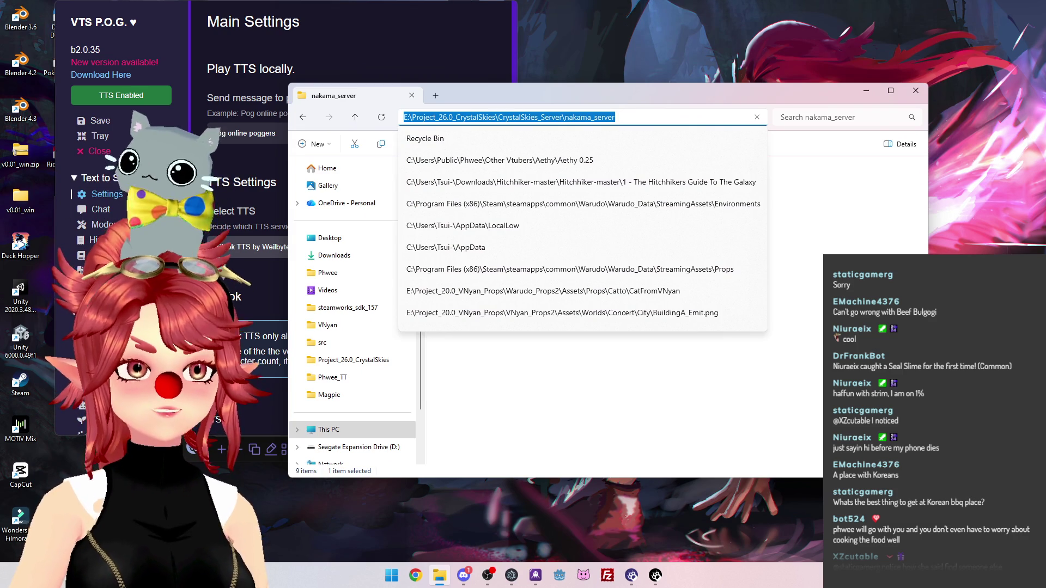
{"action": "left_click", "coordinate": [784, 196]}
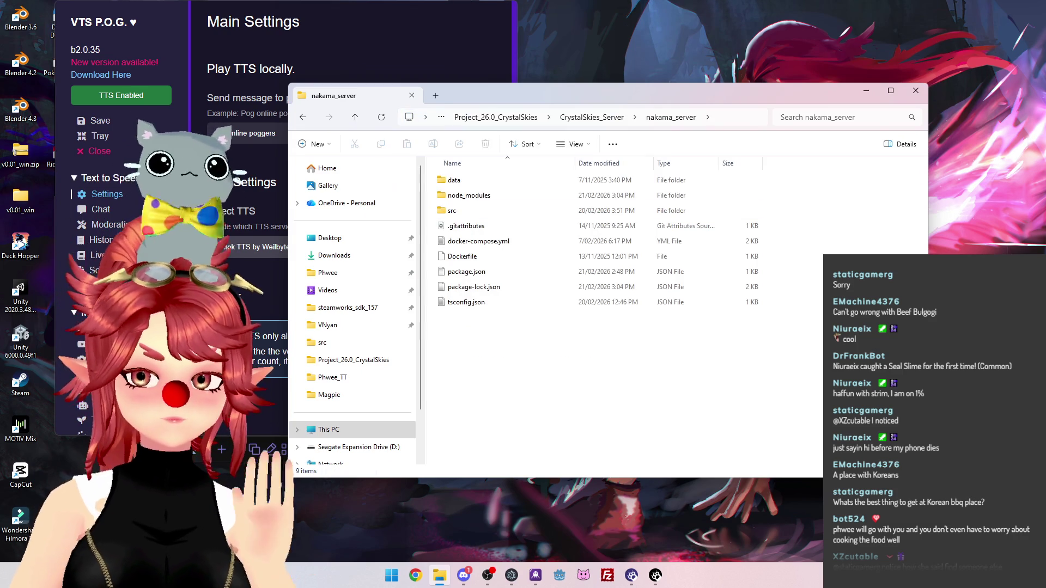
{"action": "mouse_move", "coordinate": [736, 94]}
{"action": "left_mouse_down"}
{"action": "mouse_move", "coordinate": [762, 107]}
{"action": "mouse_move", "coordinate": [788, 68]}
{"action": "mouse_move", "coordinate": [812, 127]}
{"action": "mouse_move", "coordinate": [803, 209]}
{"action": "mouse_move", "coordinate": [832, 41]}
{"action": "mouse_move", "coordinate": [806, 141]}
{"action": "left_mouse_up"}
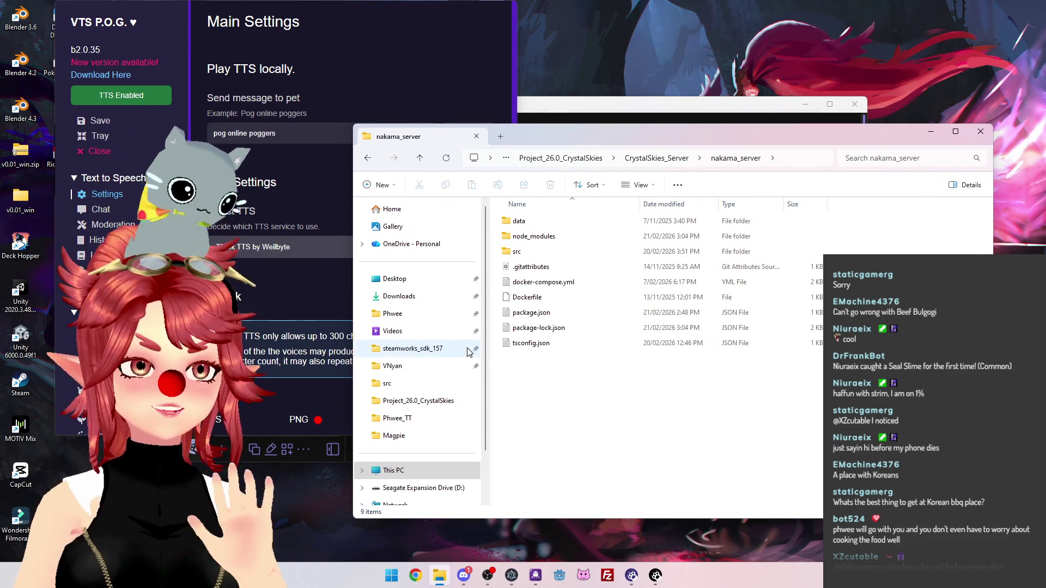
{"action": "left_click", "coordinate": [394, 435]}
{"action": "key", "text": "alt+Left"}
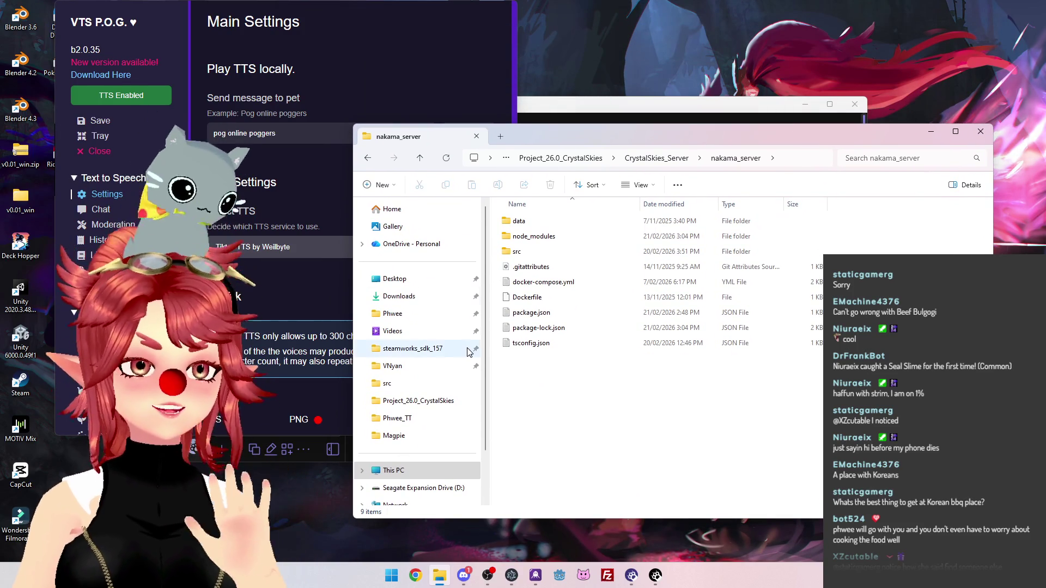
{"action": "left_click", "coordinate": [395, 435]}
{"action": "key", "text": "alt+Left"}
Go from Magpie up to the FilthyMagpie folder and launch Unity via a 'unity' Start search
{"action": "left_click", "coordinate": [395, 435]}
{"action": "left_click", "coordinate": [702, 158]}
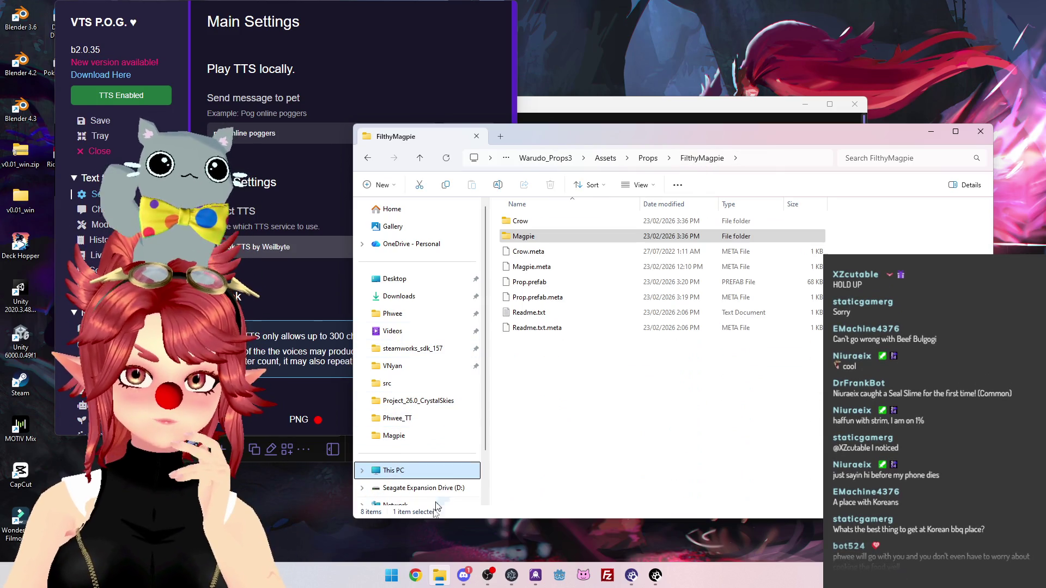
{"action": "left_click", "coordinate": [391, 575]}
{"action": "type", "text": "unity"}
{"action": "key", "text": "Return"}
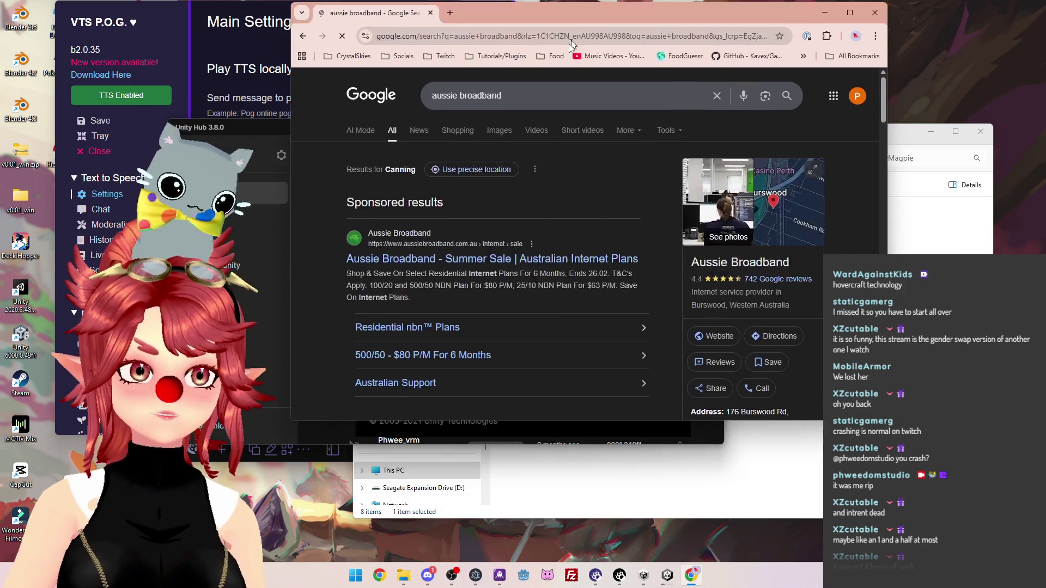
{"action": "left_click_drag", "start_coordinate": [571, 13], "coordinate": [545, 92]}
Browse the sponsored Aussie Broadband plan page, then minimize Chrome to the desktop
{"action": "double_click", "coordinate": [545, 92]}
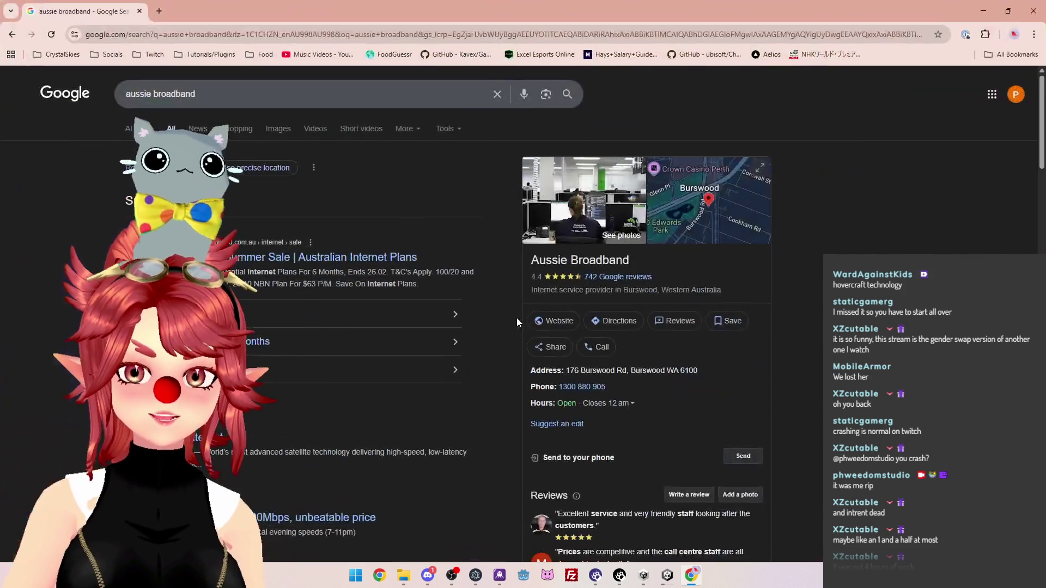
{"action": "scroll", "coordinate": [285, 297], "scroll_direction": "down", "scroll_amount": 8}
{"action": "left_click", "coordinate": [265, 262]}
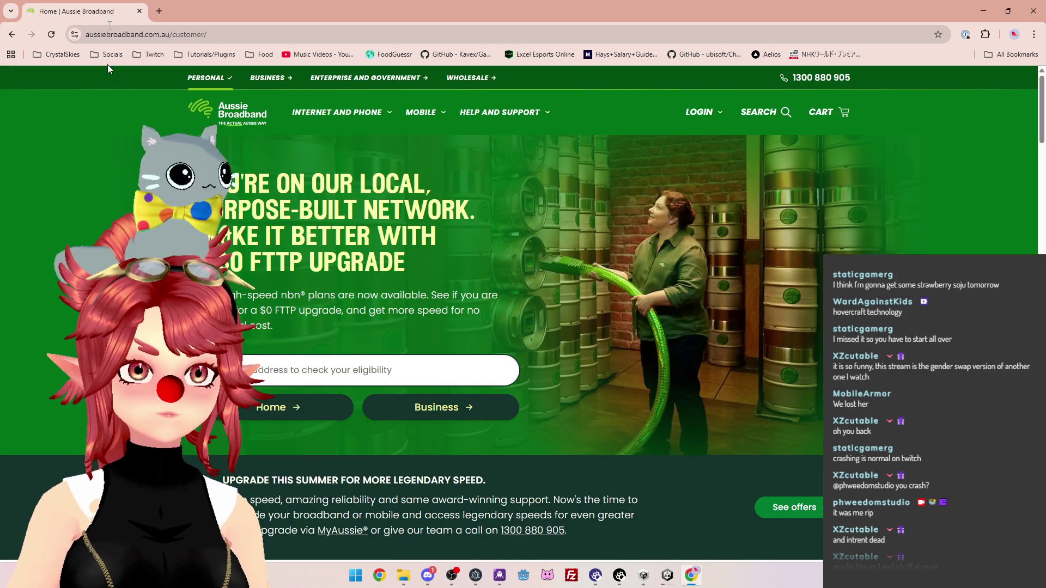
{"action": "left_click", "coordinate": [499, 370]}
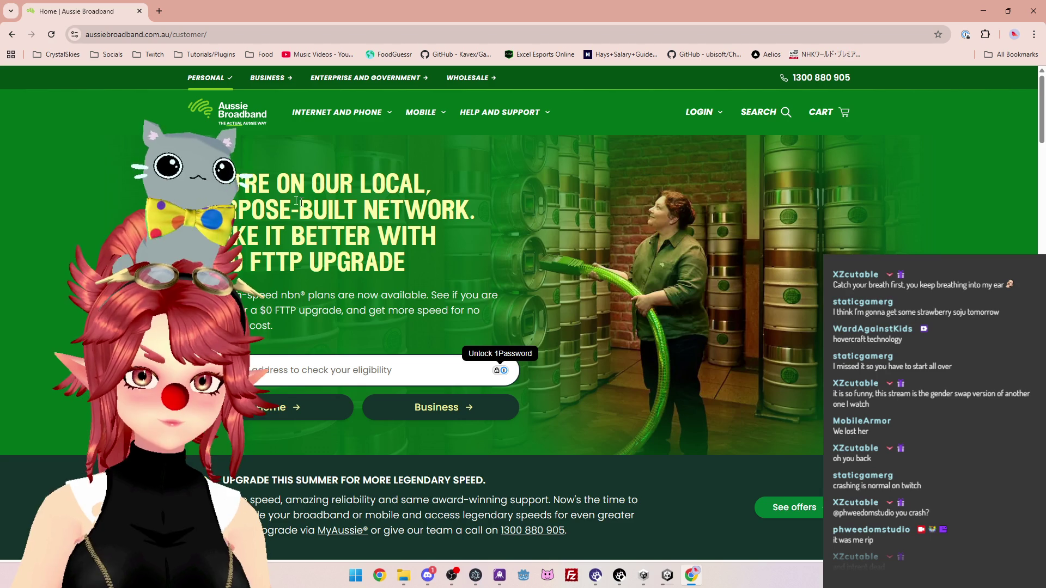
{"action": "scroll", "coordinate": [523, 314], "scroll_direction": "down", "scroll_amount": 1}
{"action": "scroll", "coordinate": [522, 315], "scroll_direction": "up", "scroll_amount": 1}
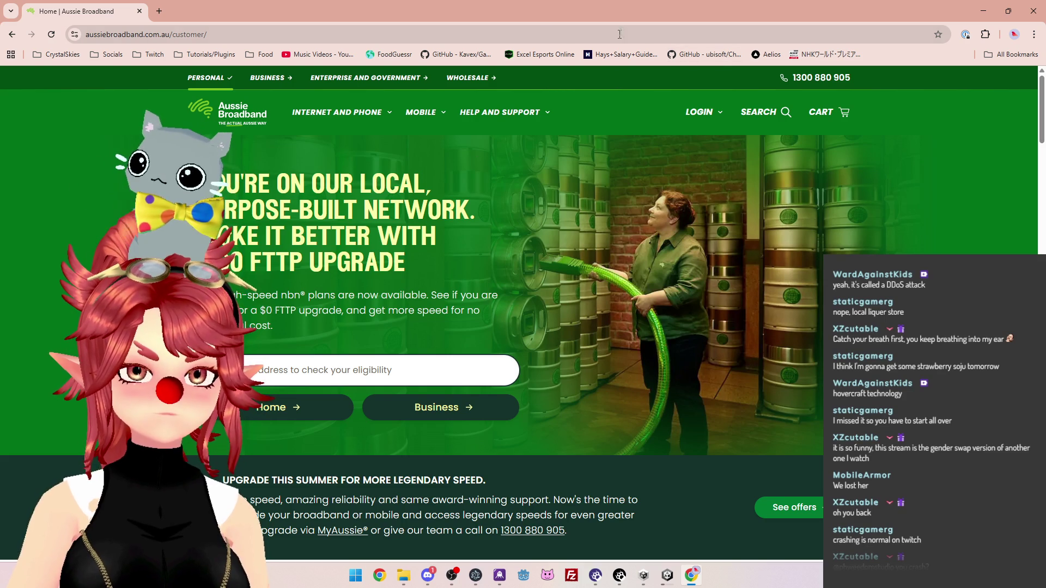
{"action": "key", "text": "super+Down"}
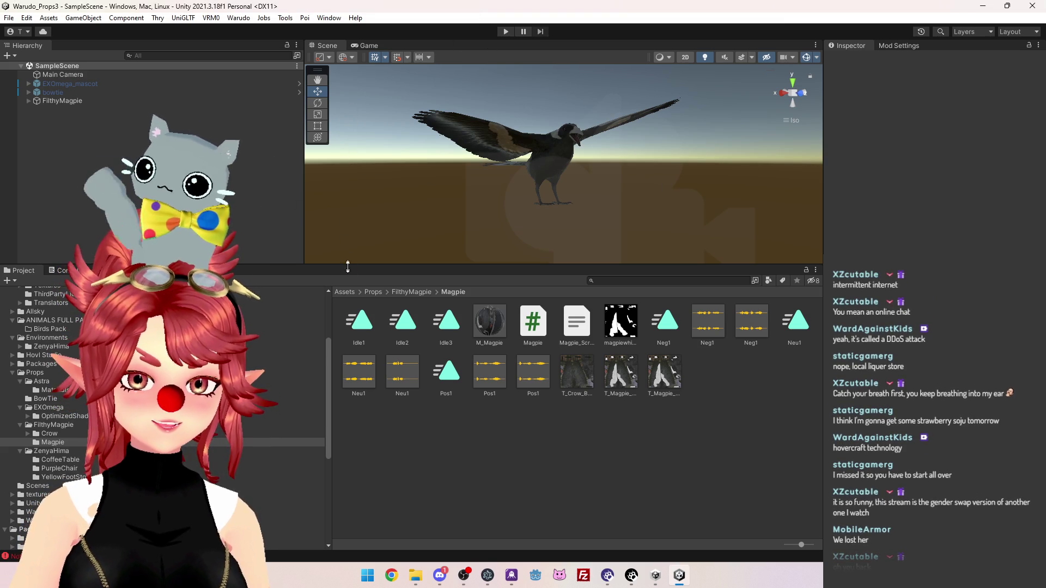
Enlarge the Scene view, orbit to face the magpie, and widen the Magpie asset grid
{"action": "left_click_drag", "start_coordinate": [346, 265], "coordinate": [348, 361]}
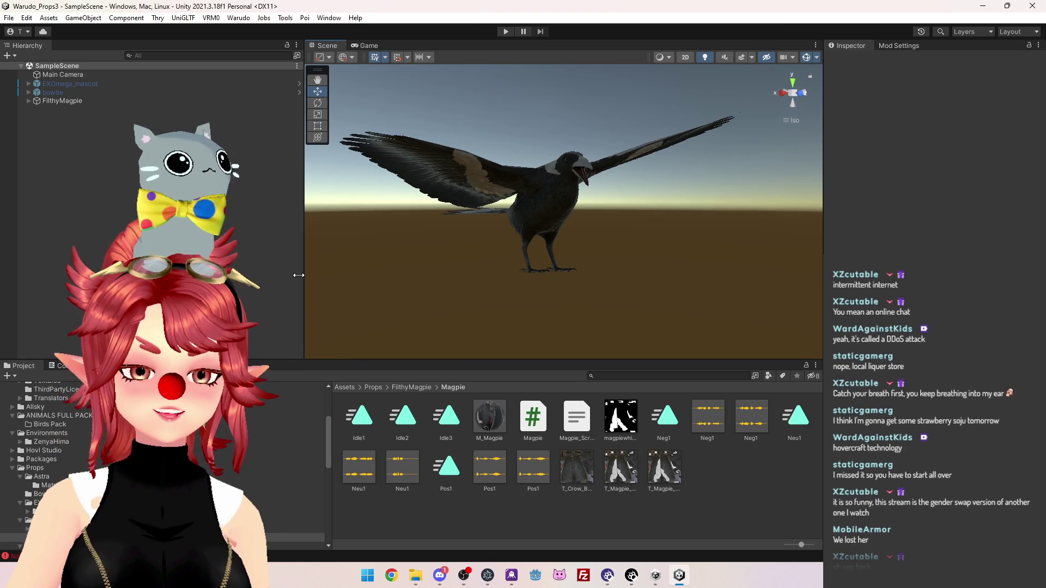
{"action": "scroll", "coordinate": [463, 250], "scroll_direction": "up", "scroll_amount": 3}
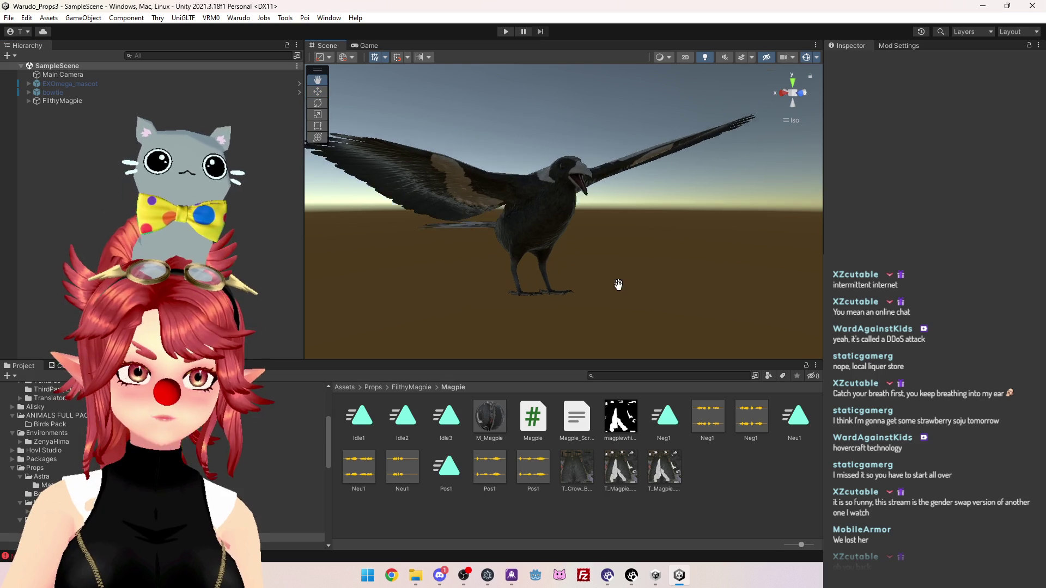
{"action": "mouse_move", "coordinate": [618, 285]}
{"action": "left_mouse_down"}
{"action": "mouse_move", "coordinate": [665, 240]}
{"action": "mouse_move", "coordinate": [639, 225]}
{"action": "mouse_move", "coordinate": [611, 243]}
{"action": "mouse_move", "coordinate": [663, 245]}
{"action": "mouse_move", "coordinate": [653, 210]}
{"action": "left_mouse_up"}
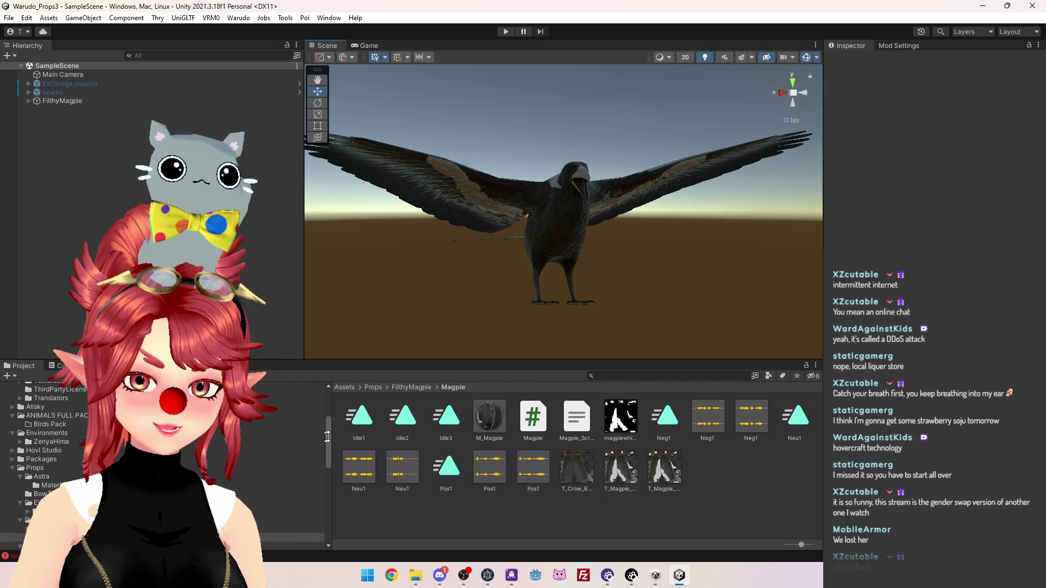
{"action": "left_click_drag", "start_coordinate": [321, 439], "coordinate": [263, 438]}
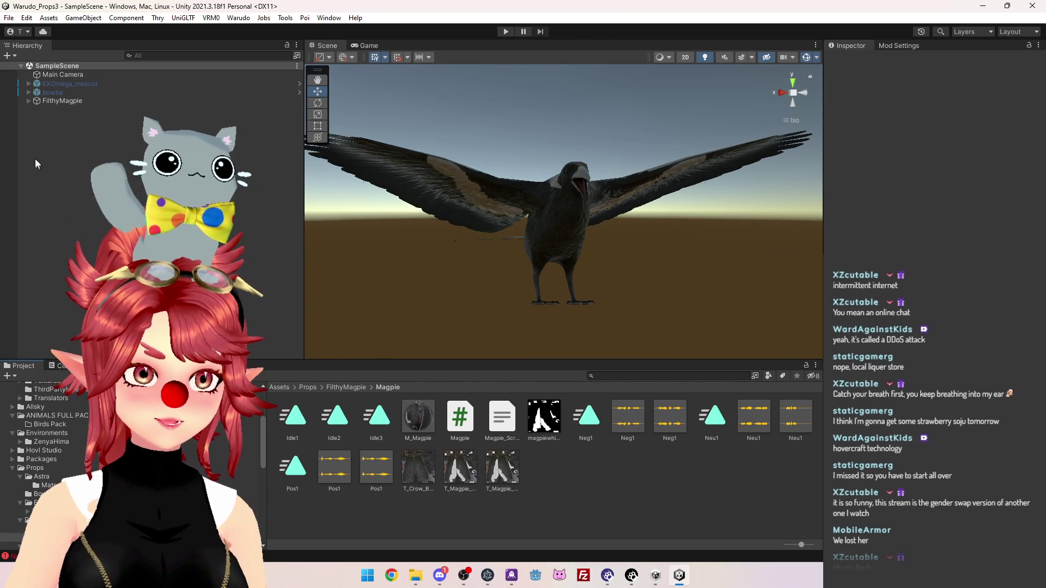
Select FilthyMagpie, locate its Magpie script asset, and open Magpie.cs in Visual Studio
{"action": "left_click", "coordinate": [28, 101]}
{"action": "left_click", "coordinate": [70, 101]}
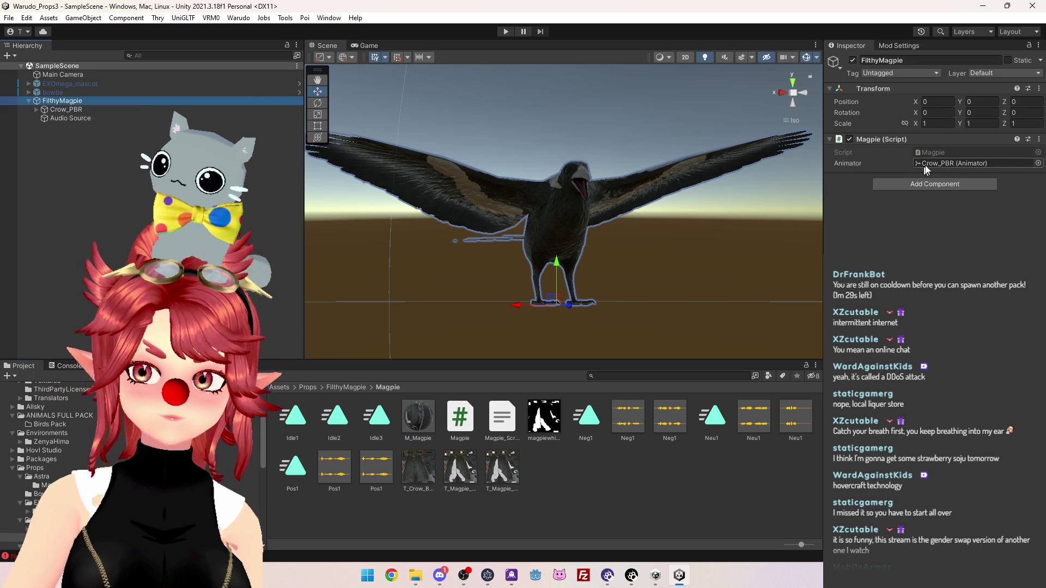
{"action": "left_click", "coordinate": [942, 153]}
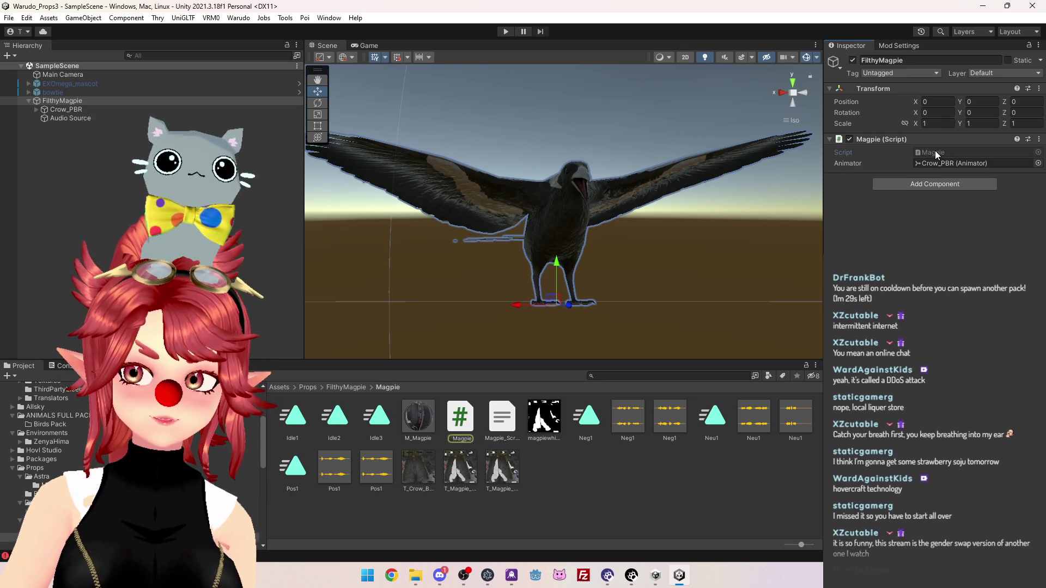
{"action": "double_click", "coordinate": [935, 150]}
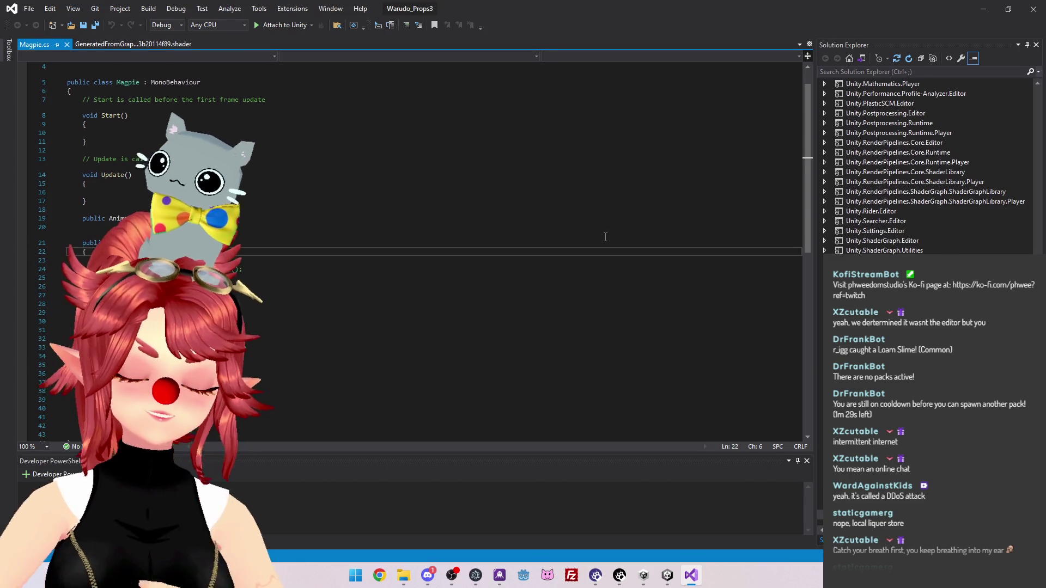
Scroll through Magpie.cs, place the cursor at line 25, and return to Unity
{"action": "scroll", "coordinate": [299, 235], "scroll_direction": "down", "scroll_amount": 3}
{"action": "scroll", "coordinate": [299, 235], "scroll_direction": "up", "scroll_amount": 2}
{"action": "left_click", "coordinate": [189, 252]}
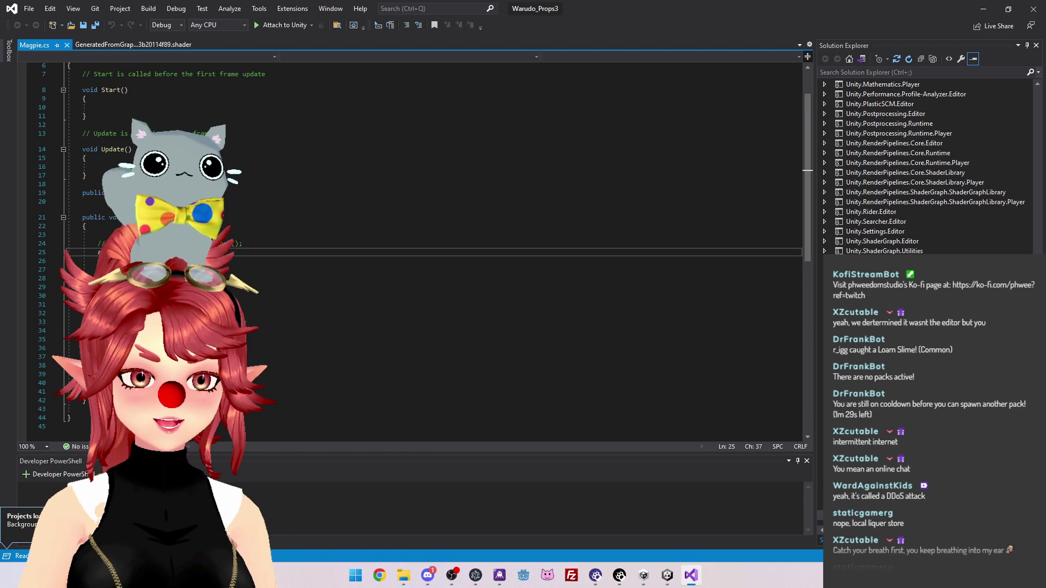
{"action": "left_click", "coordinate": [666, 575]}
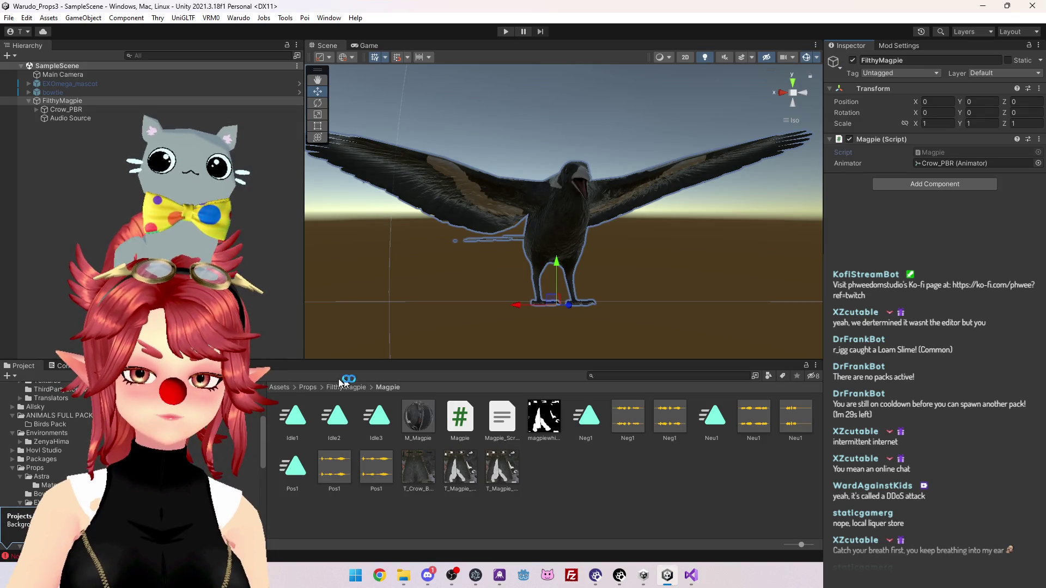
Open the Crow_Controller animator graph, enlarge it, and bring all states into view
{"action": "left_click", "coordinate": [118, 366]}
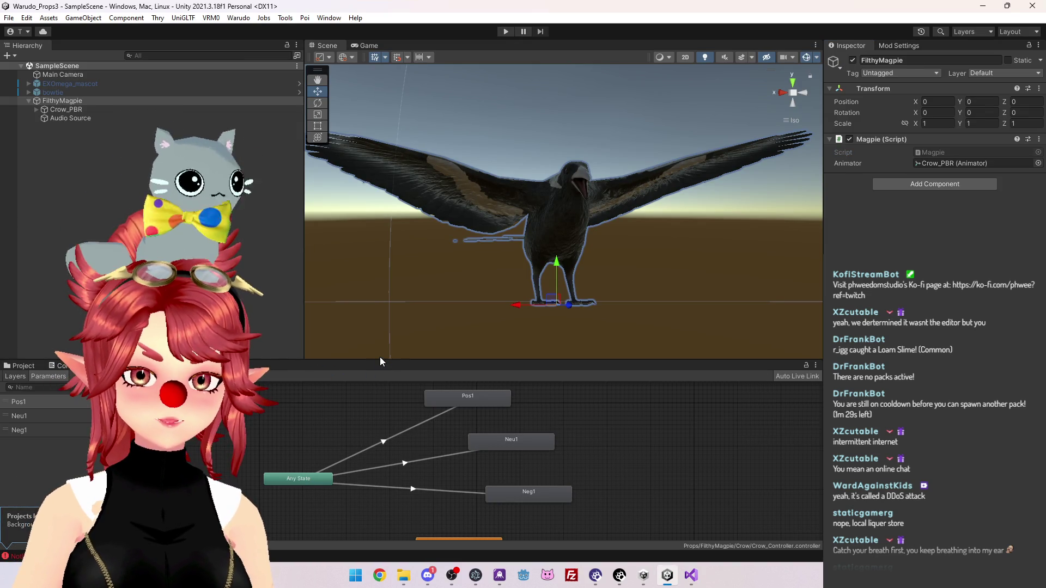
{"action": "left_click_drag", "start_coordinate": [380, 357], "coordinate": [381, 146]}
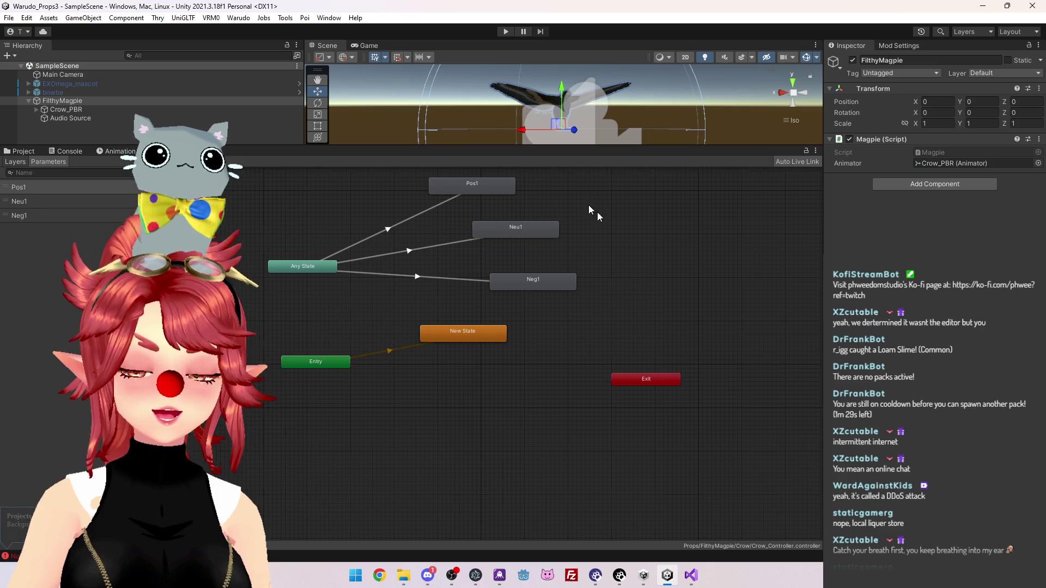
{"action": "left_click_drag", "start_coordinate": [583, 201], "coordinate": [670, 254]}
{"action": "left_click", "coordinate": [417, 323]}
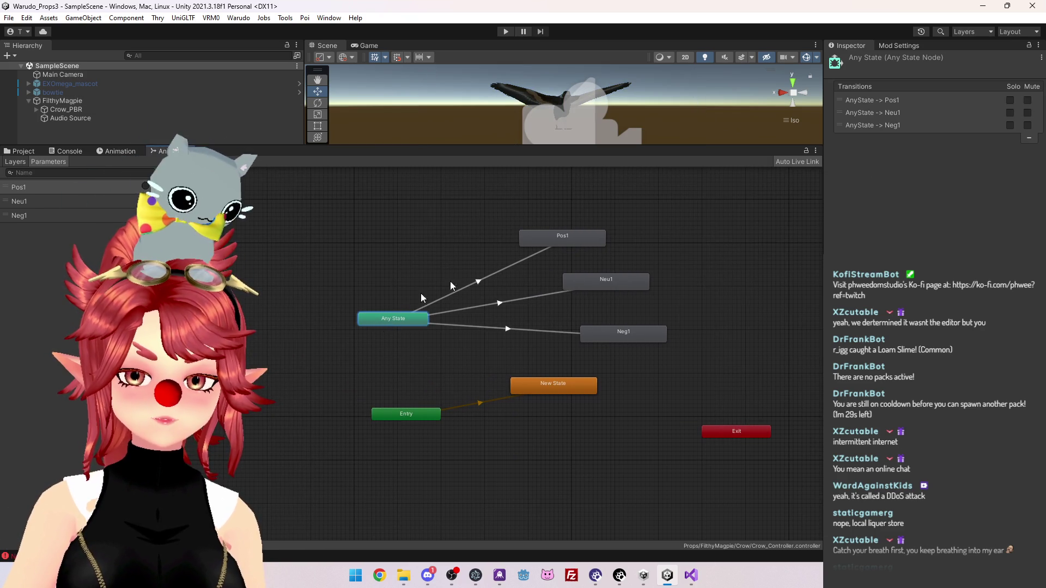
Make transitions from Pos1, Neu1 and Neg1 back to New State
{"action": "right_click", "coordinate": [568, 239]}
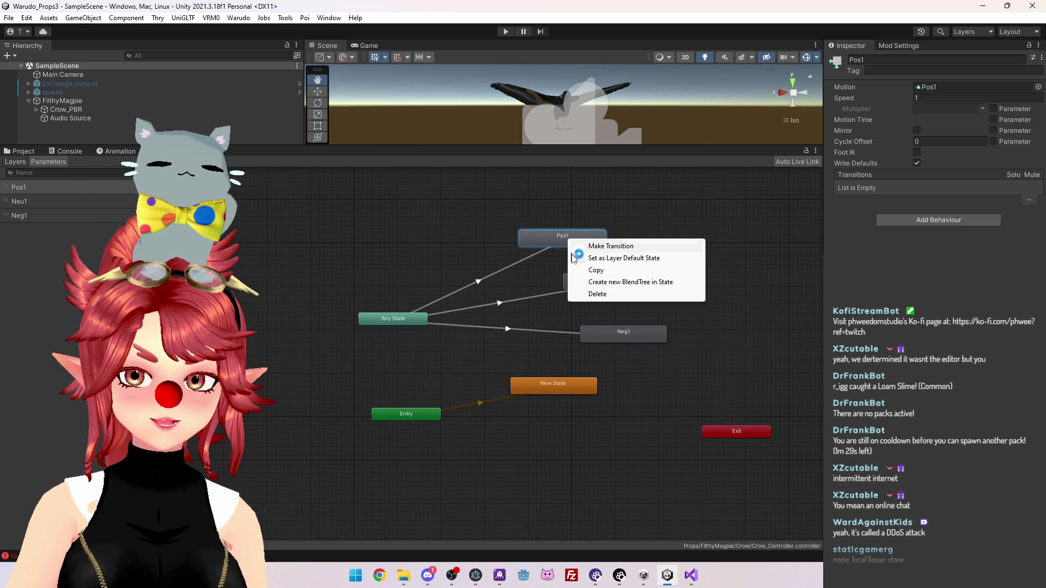
{"action": "left_click", "coordinate": [580, 250]}
{"action": "left_click", "coordinate": [555, 384]}
{"action": "right_click", "coordinate": [616, 289]}
{"action": "left_click", "coordinate": [632, 293]}
{"action": "left_click", "coordinate": [551, 384]}
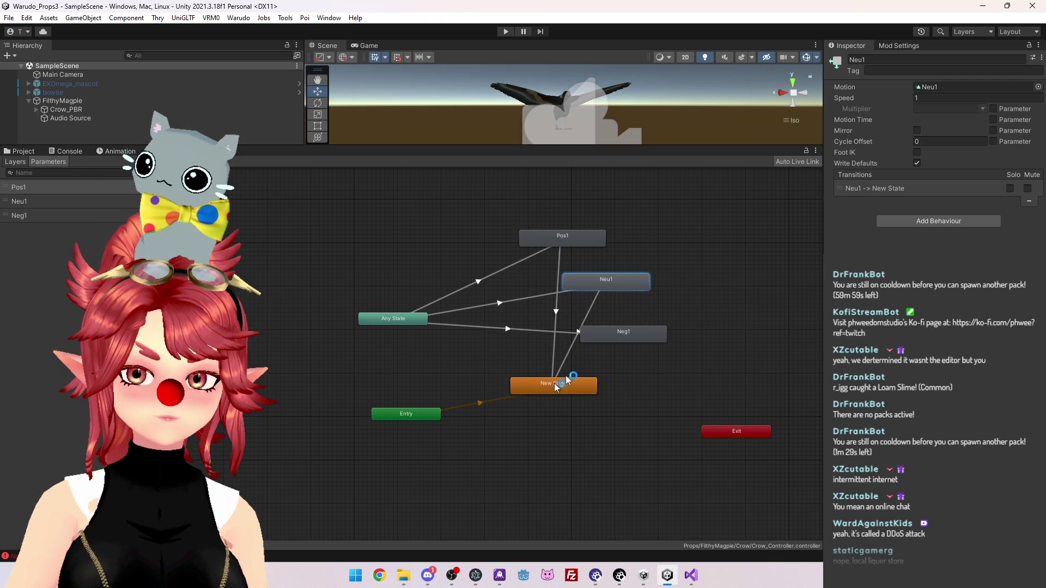
{"action": "right_click", "coordinate": [640, 336]}
{"action": "left_click", "coordinate": [643, 340]}
{"action": "left_click", "coordinate": [585, 387]}
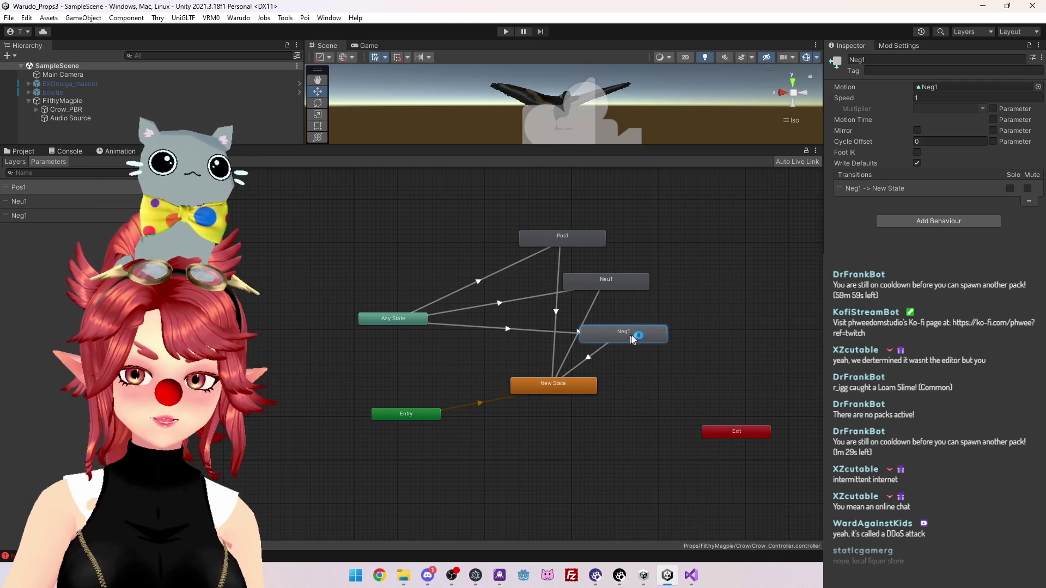
Tidy the Pos1, Neu1 and Neg1 node positions and re-enlarge the Scene view
{"action": "left_click_drag", "start_coordinate": [630, 339], "coordinate": [657, 347]}
{"action": "left_click_drag", "start_coordinate": [632, 288], "coordinate": [645, 283]}
{"action": "left_click_drag", "start_coordinate": [582, 238], "coordinate": [564, 234]}
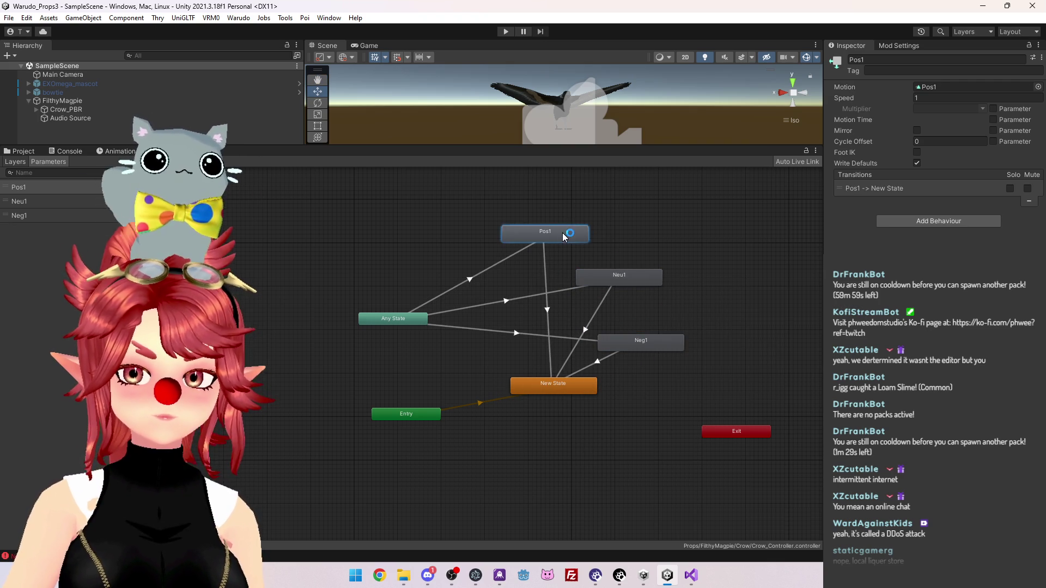
{"action": "left_click", "coordinate": [626, 223]}
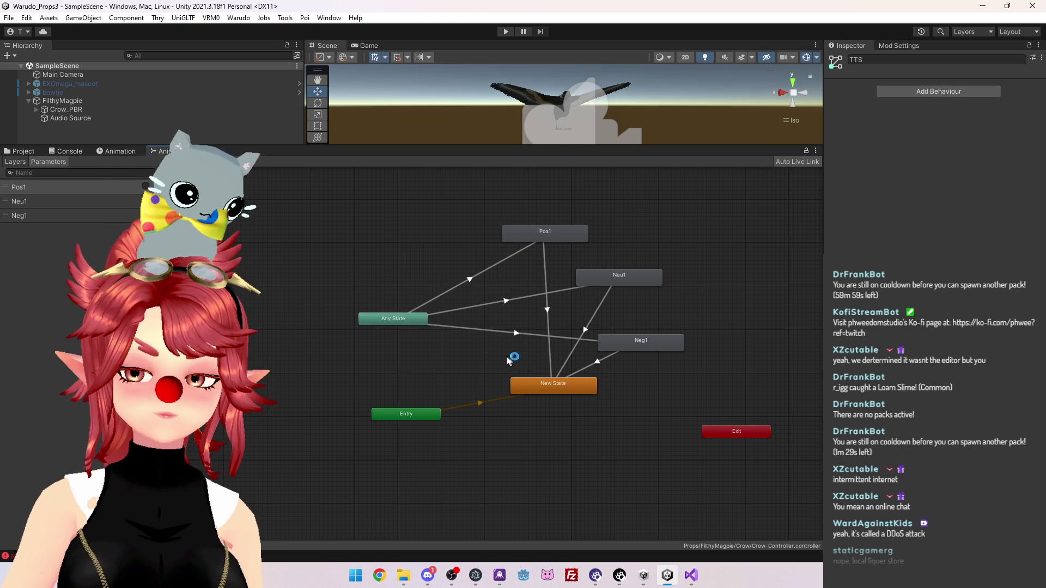
{"action": "mouse_move", "coordinate": [571, 144]}
{"action": "left_mouse_down"}
{"action": "mouse_move", "coordinate": [576, 224]}
{"action": "mouse_move", "coordinate": [578, 203]}
{"action": "left_mouse_up"}
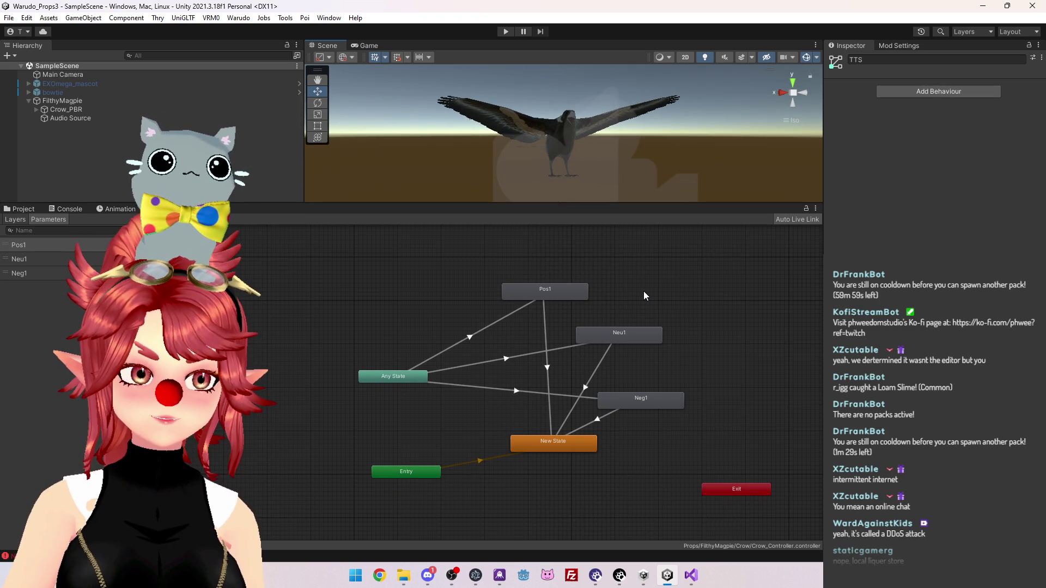
{"action": "left_click", "coordinate": [692, 577]}
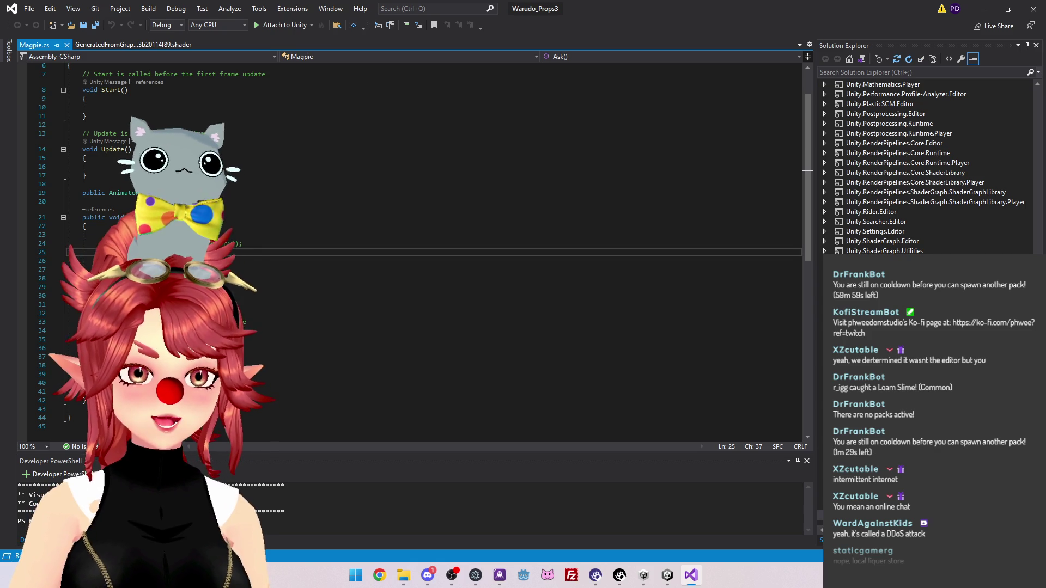
Snap Visual Studio to the right half and widen it beside the Unity editor
{"action": "left_click", "coordinate": [82, 261]}
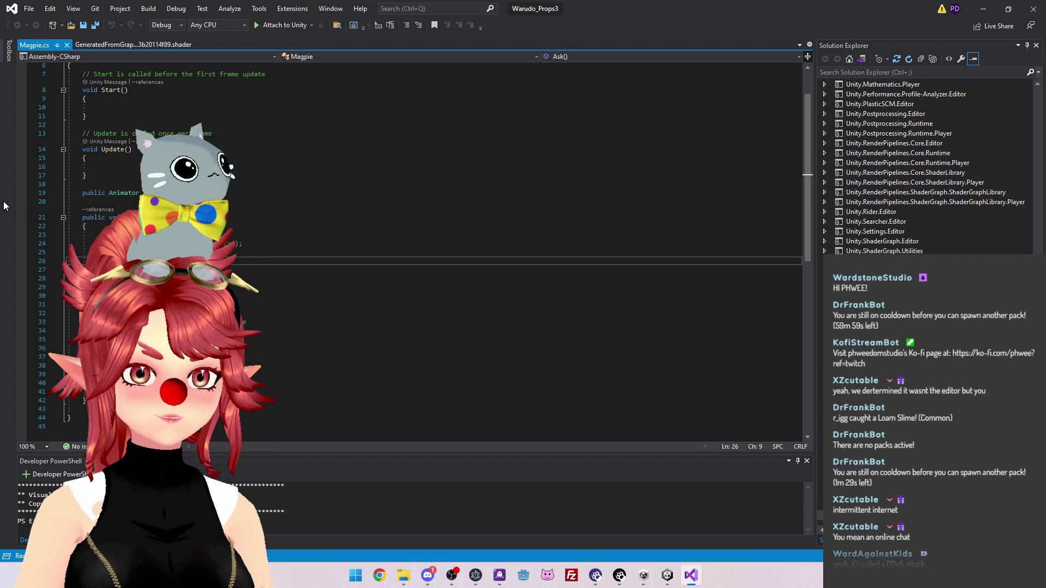
{"action": "key", "text": "super+Down"}
{"action": "key", "text": "super+Right"}
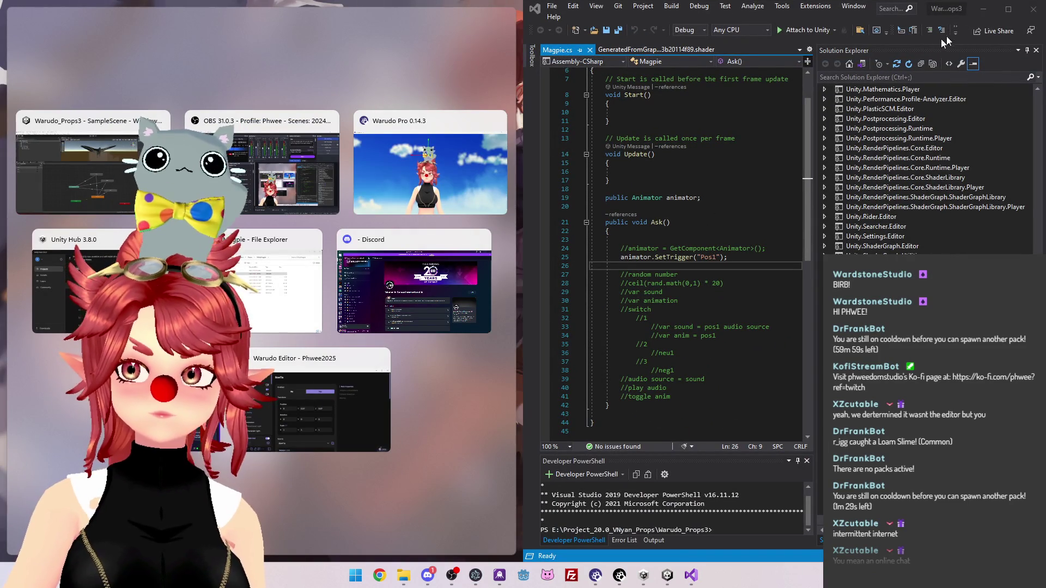
{"action": "left_click_drag", "start_coordinate": [523, 168], "coordinate": [193, 153]}
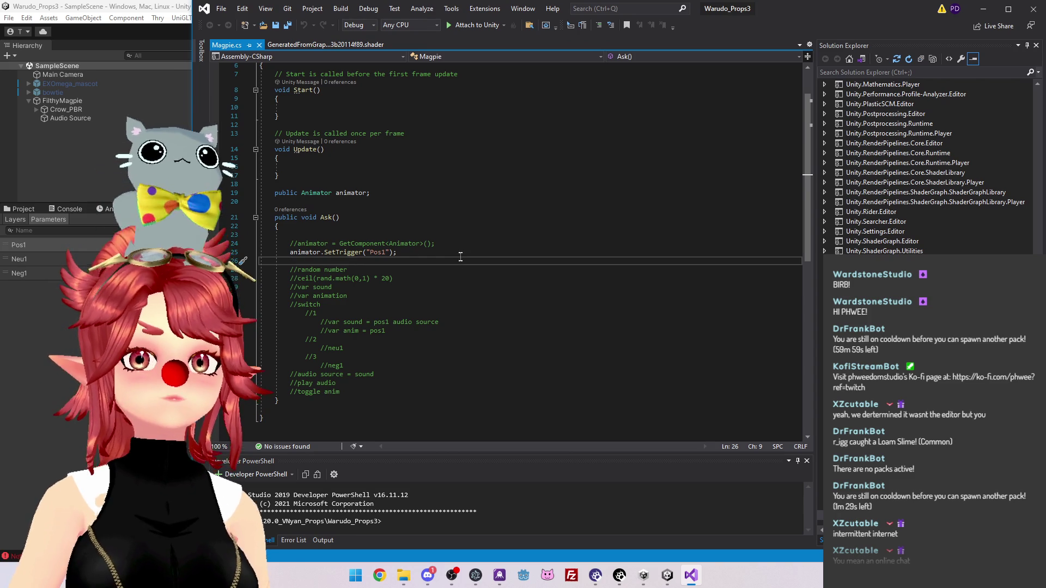
Delete the commented GetComponent line and the empty Update and Start methods
{"action": "scroll", "coordinate": [393, 276], "scroll_direction": "down", "scroll_amount": 1}
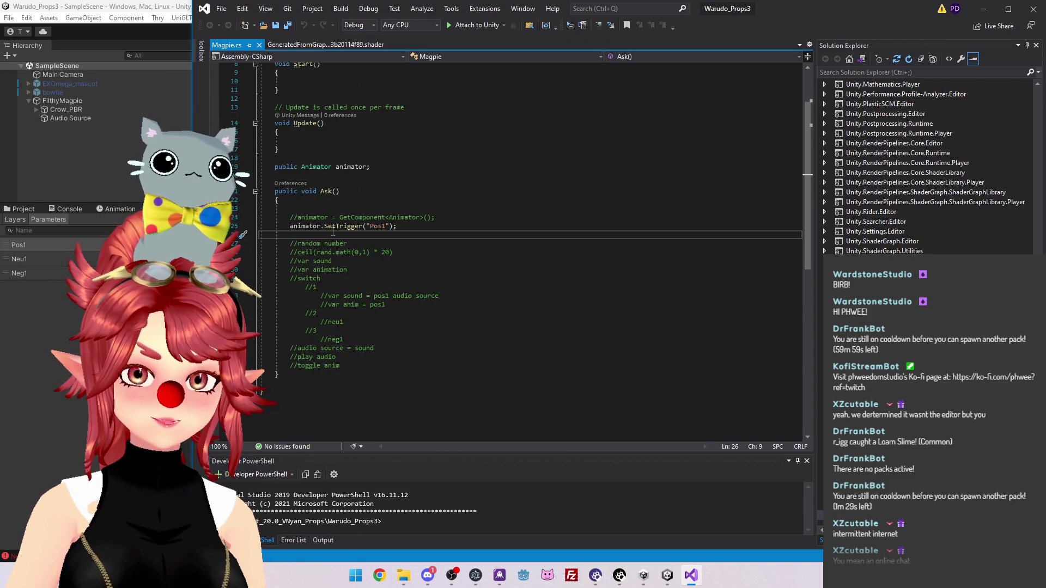
{"action": "scroll", "coordinate": [348, 230], "scroll_direction": "up", "scroll_amount": 3}
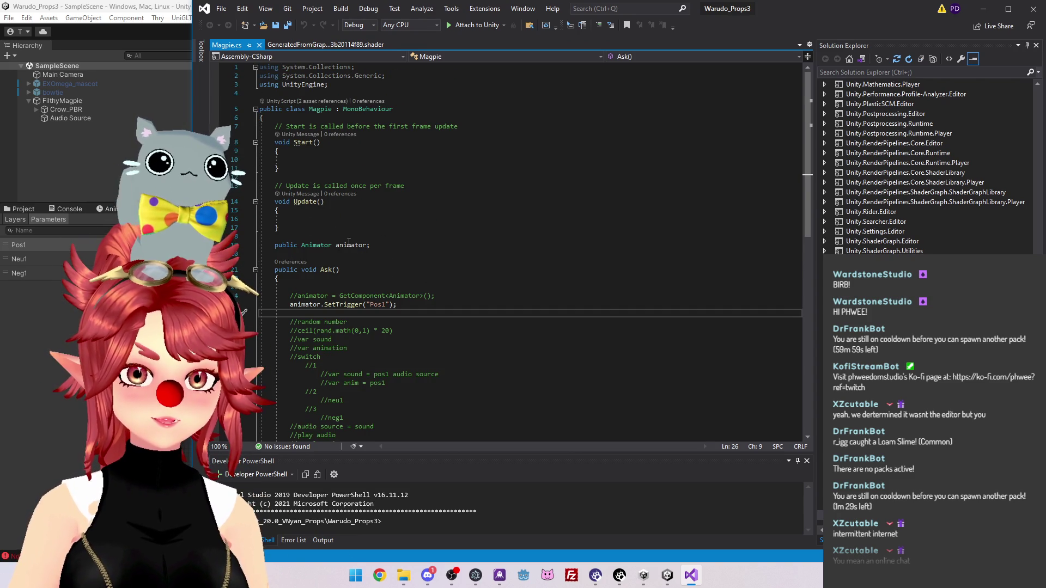
{"action": "left_click_drag", "start_coordinate": [438, 296], "coordinate": [290, 287]}
{"action": "key", "text": "BackSpace"}
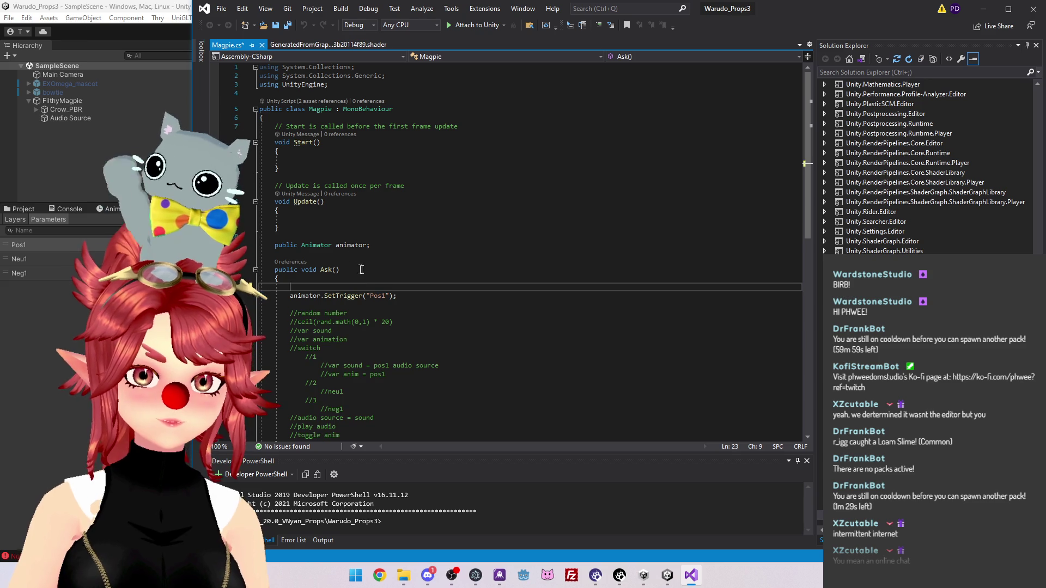
{"action": "left_click_drag", "start_coordinate": [285, 228], "coordinate": [250, 131]}
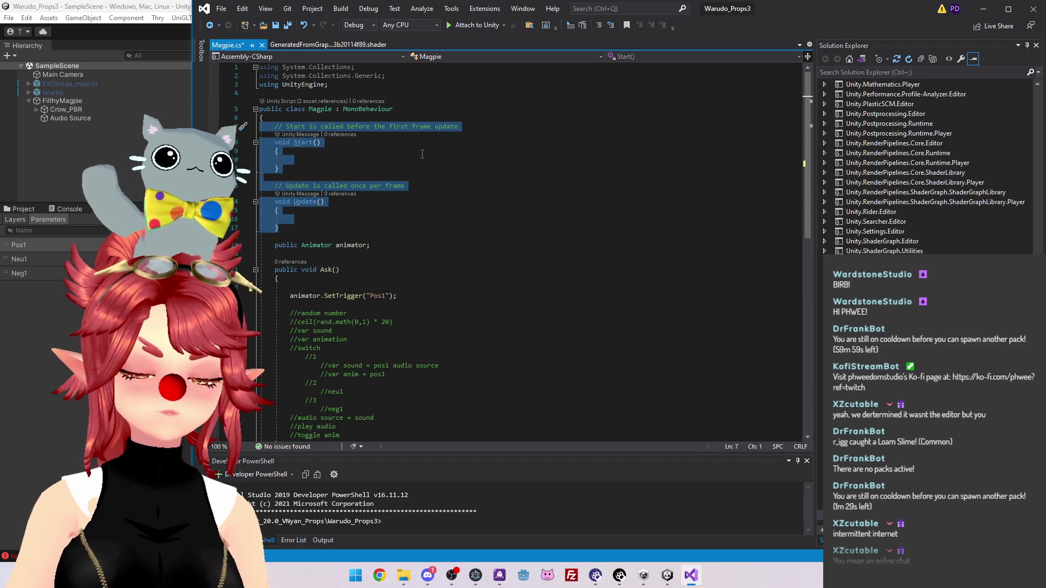
{"action": "left_click", "coordinate": [385, 173]}
{"action": "left_click_drag", "start_coordinate": [284, 228], "coordinate": [257, 186]}
{"action": "key", "text": "BackSpace"}
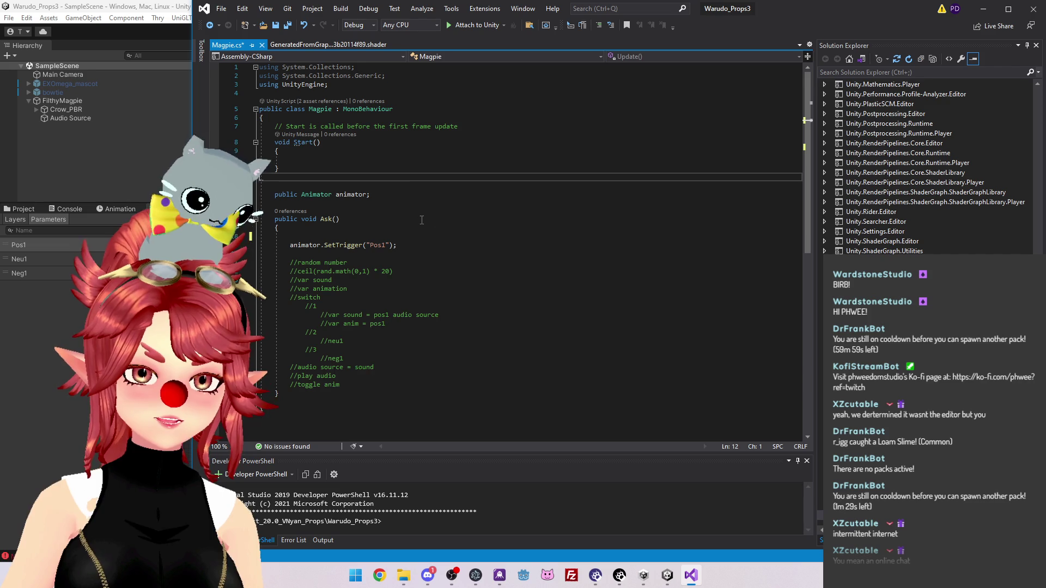
{"action": "key", "text": "Delete"}
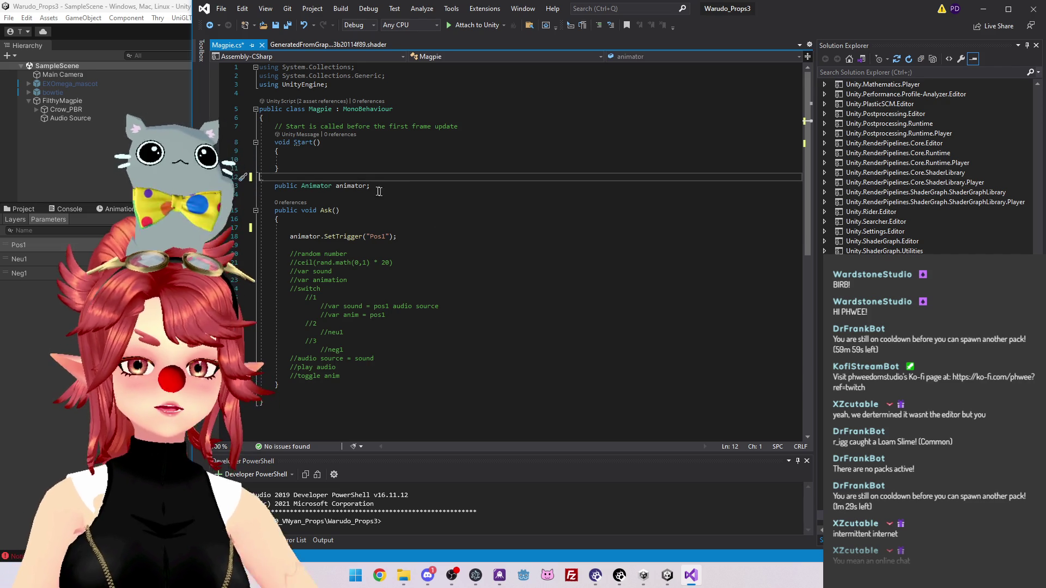
{"action": "left_click_drag", "start_coordinate": [298, 171], "coordinate": [224, 125]}
{"action": "key", "text": "BackSpace"}
{"action": "key", "text": "BackSpace"}
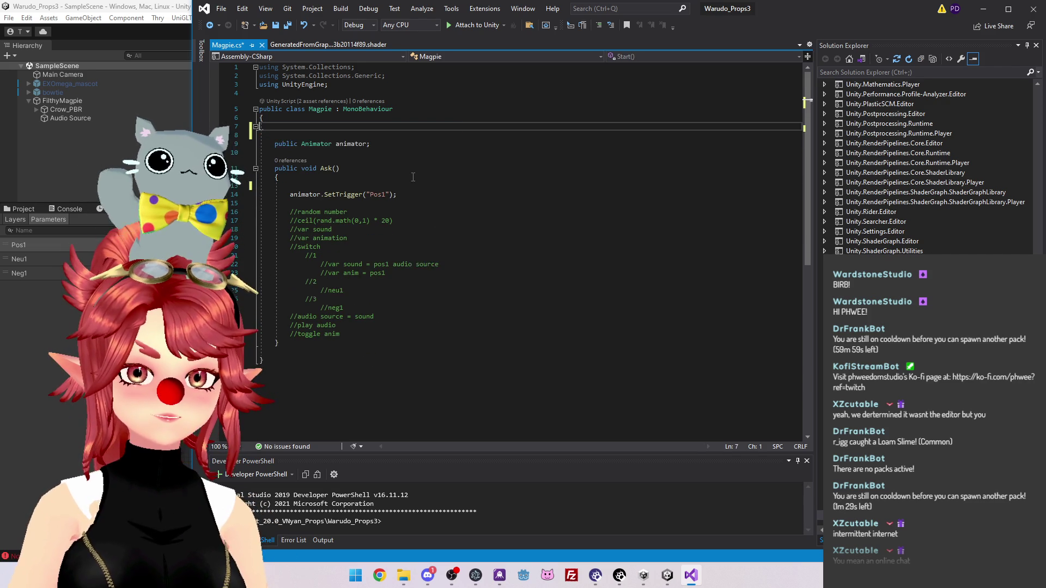
Remove the commented switch outline from Ask(), then bring Unity back to the front
{"action": "left_click", "coordinate": [309, 127]}
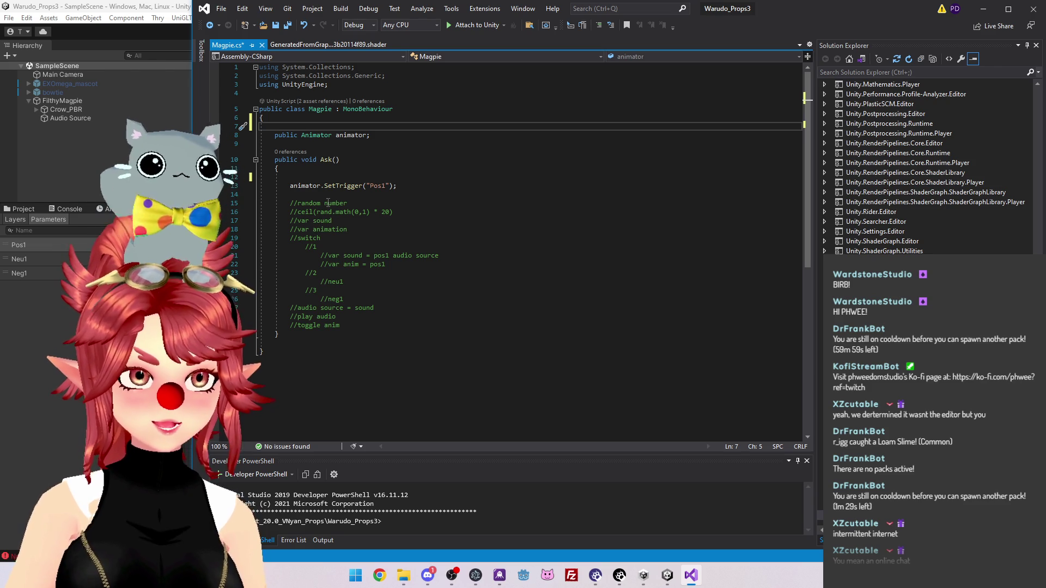
{"action": "mouse_move", "coordinate": [345, 299]}
{"action": "left_mouse_down"}
{"action": "mouse_move", "coordinate": [288, 291]}
{"action": "mouse_move", "coordinate": [267, 241]}
{"action": "left_mouse_up"}
{"action": "key", "text": "Delete"}
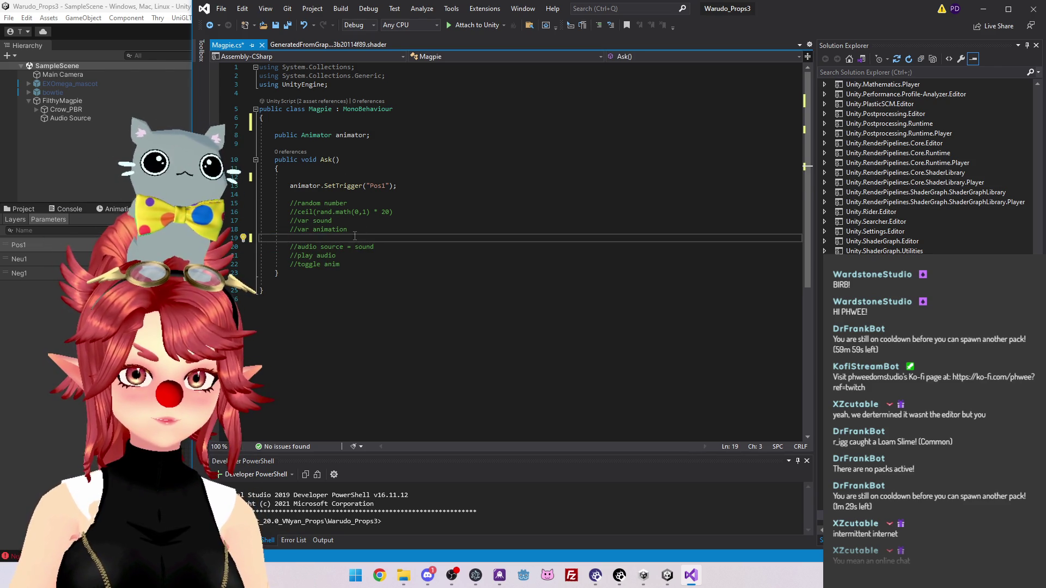
{"action": "left_click", "coordinate": [412, 186]}
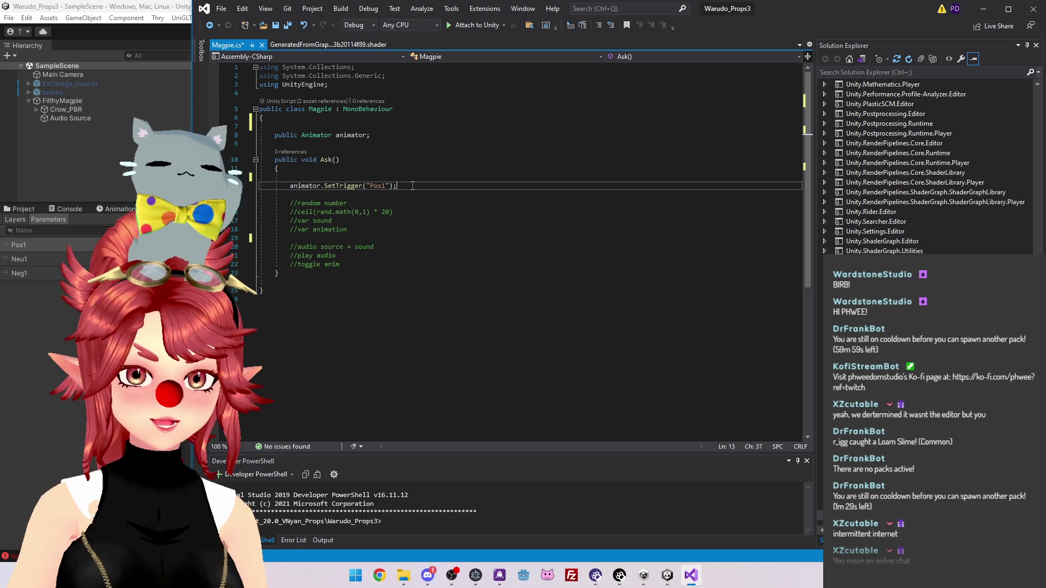
{"action": "mouse_move", "coordinate": [667, 576]}
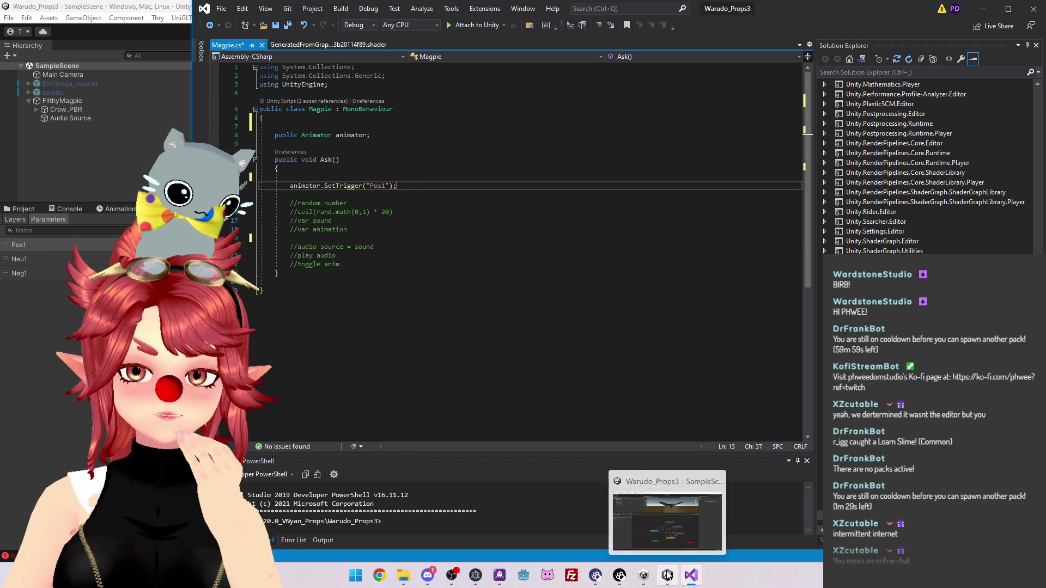
{"action": "left_click", "coordinate": [617, 521]}
Inspect the Audio Source object, then return to Magpie.cs at the animator field declaration
{"action": "left_click", "coordinate": [70, 118]}
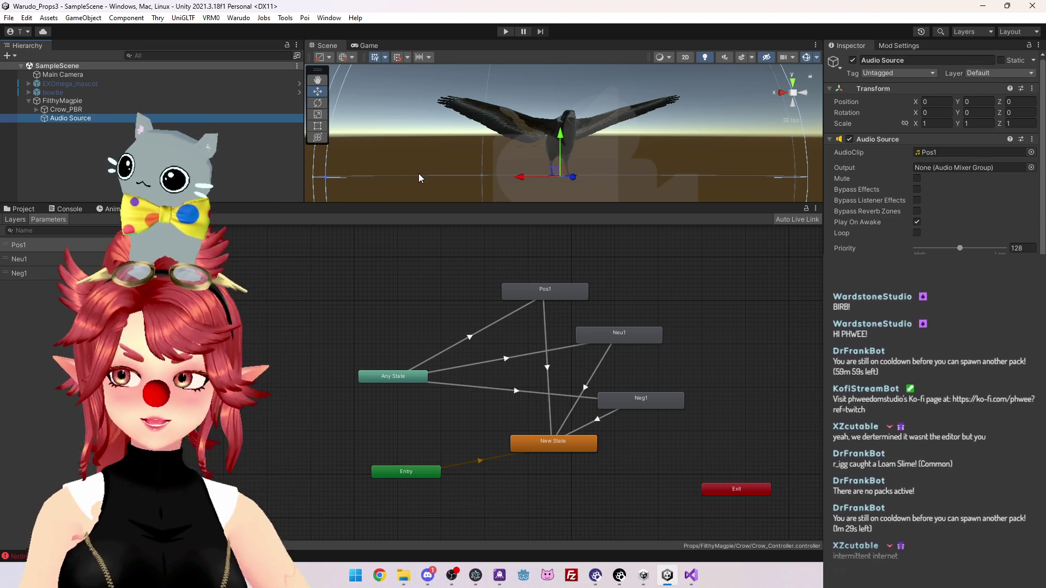
{"action": "left_click", "coordinate": [644, 580]}
{"action": "left_click", "coordinate": [393, 133]}
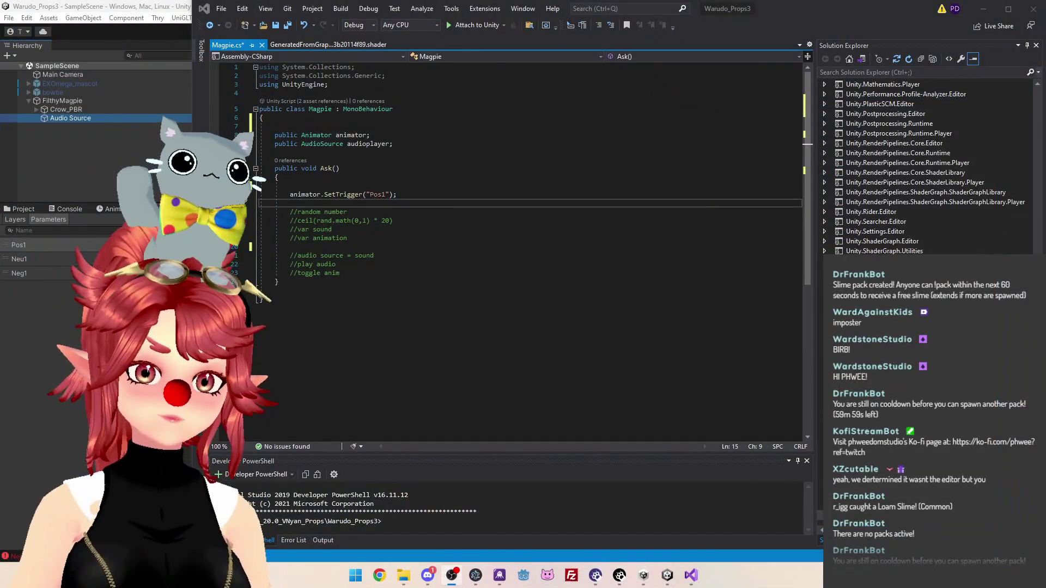
Add an audioplayer.Play() call right after the Pos1 trigger in Ask()
{"action": "left_click", "coordinate": [341, 205]}
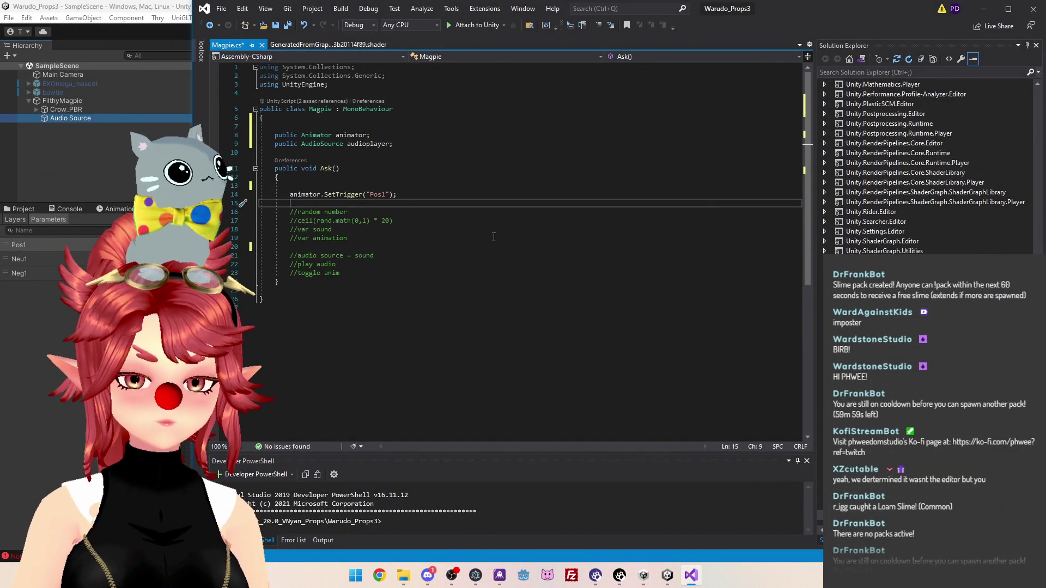
{"action": "type", "text": "audioplay"}
{"action": "key", "text": "Tab"}
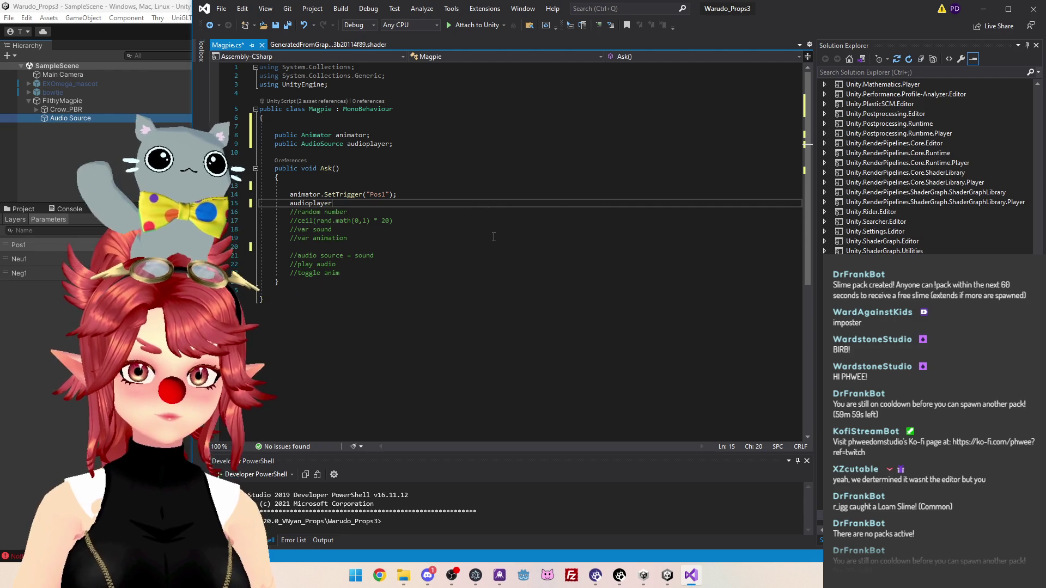
{"action": "type", "text": "."}
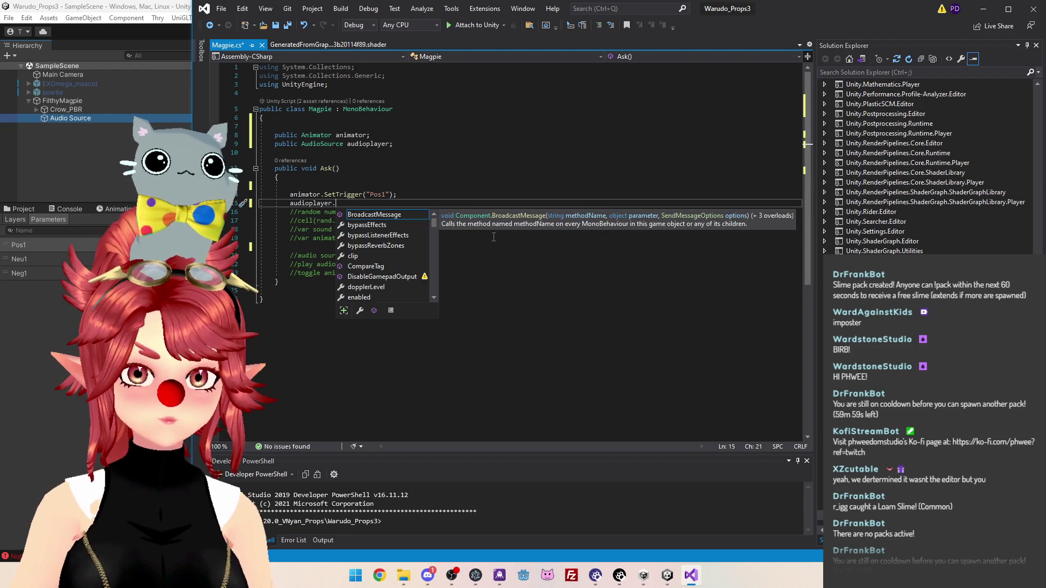
{"action": "type", "text": "Pl"}
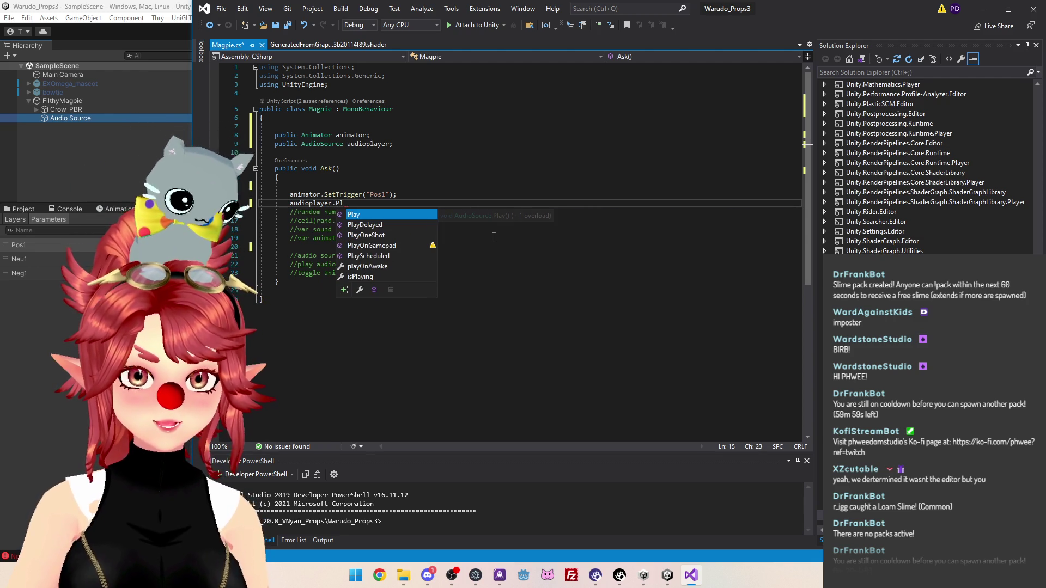
{"action": "key", "text": "Tab"}
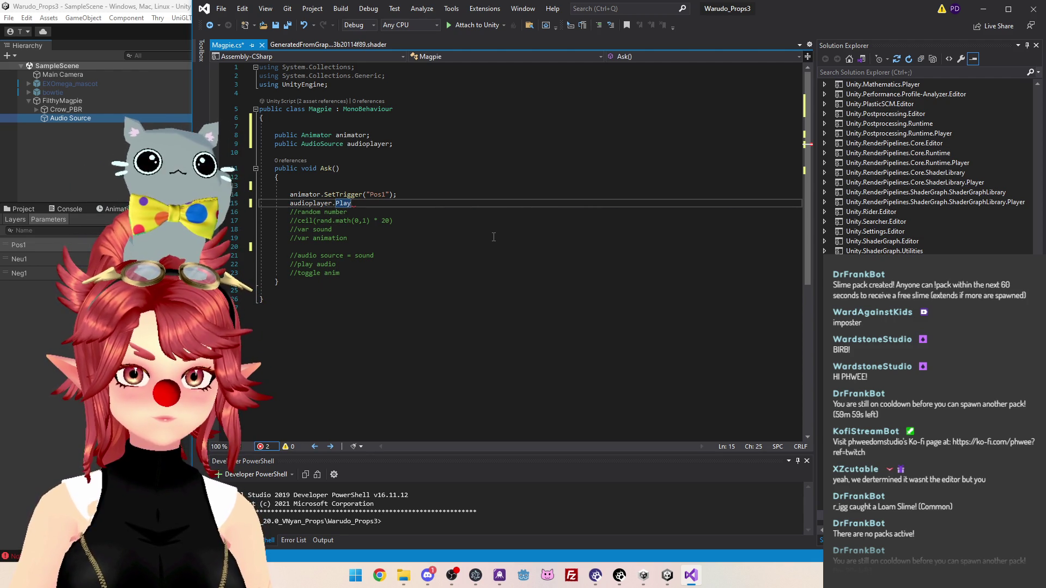
{"action": "type", "text": ";'"}
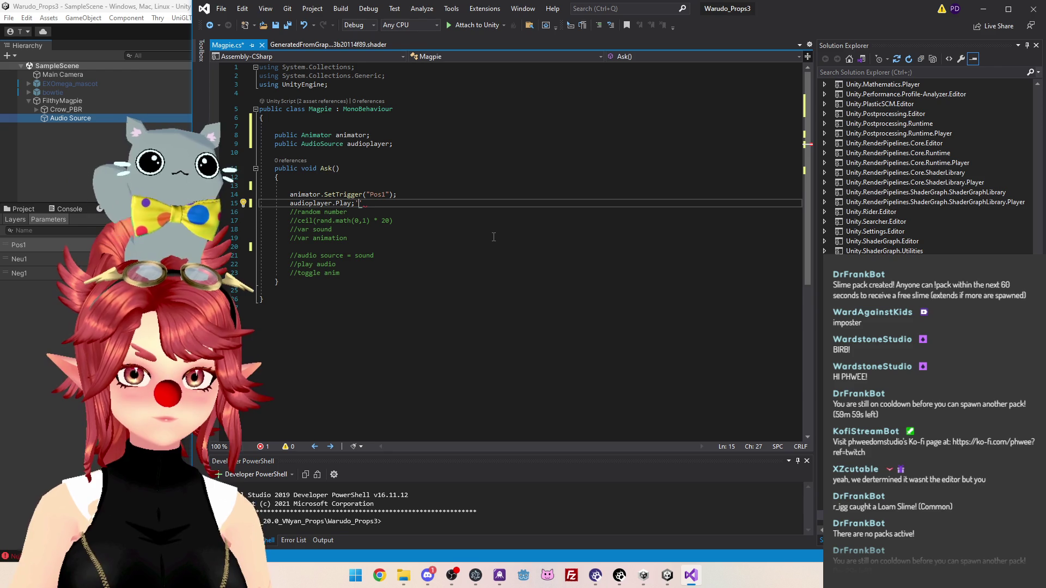
{"action": "key", "text": "BackSpace"}
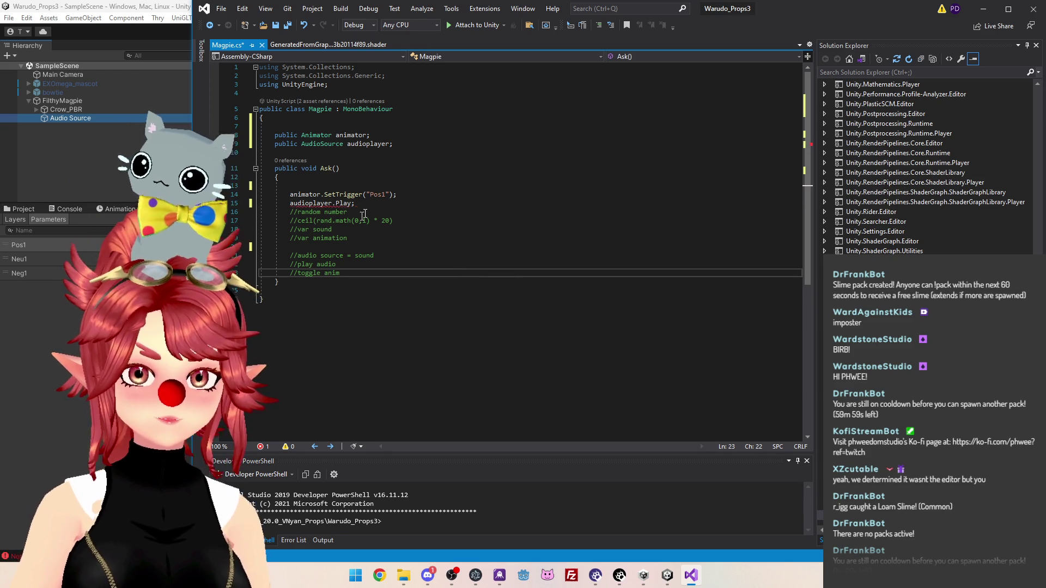
{"action": "mouse_move", "coordinate": [335, 207]}
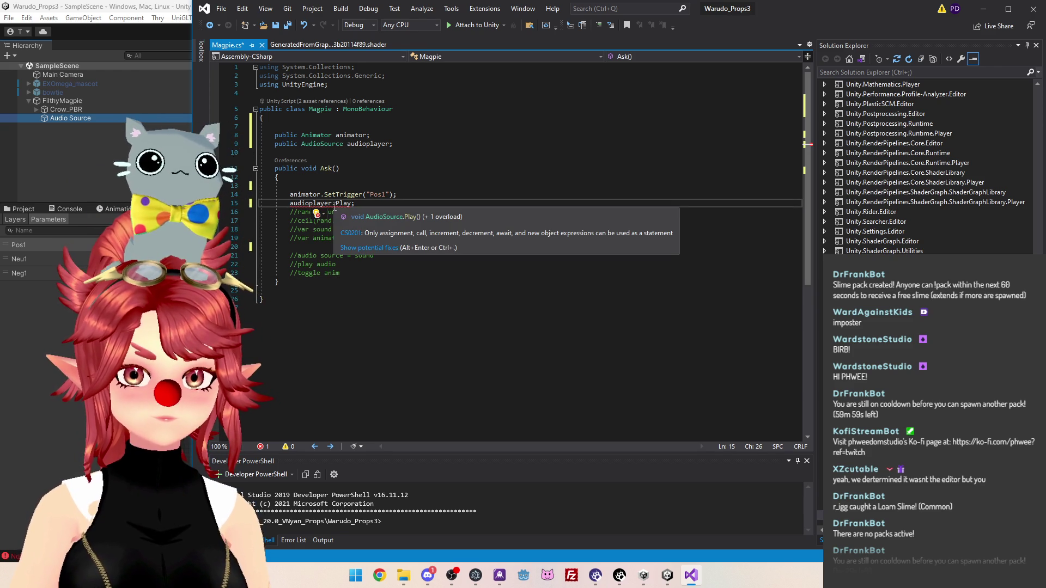
{"action": "key", "text": "BackSpace"}
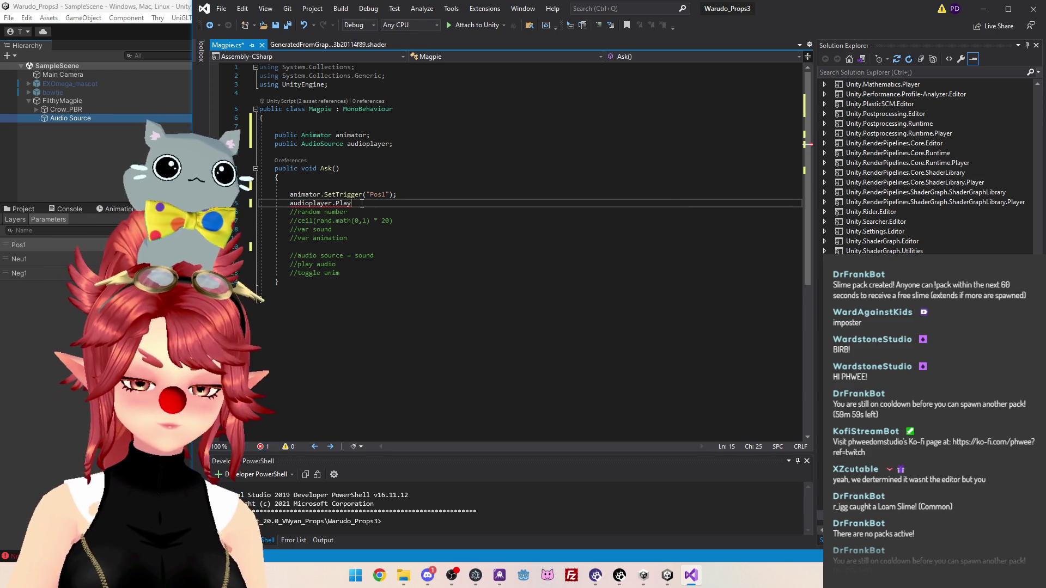
{"action": "type", "text": "("}
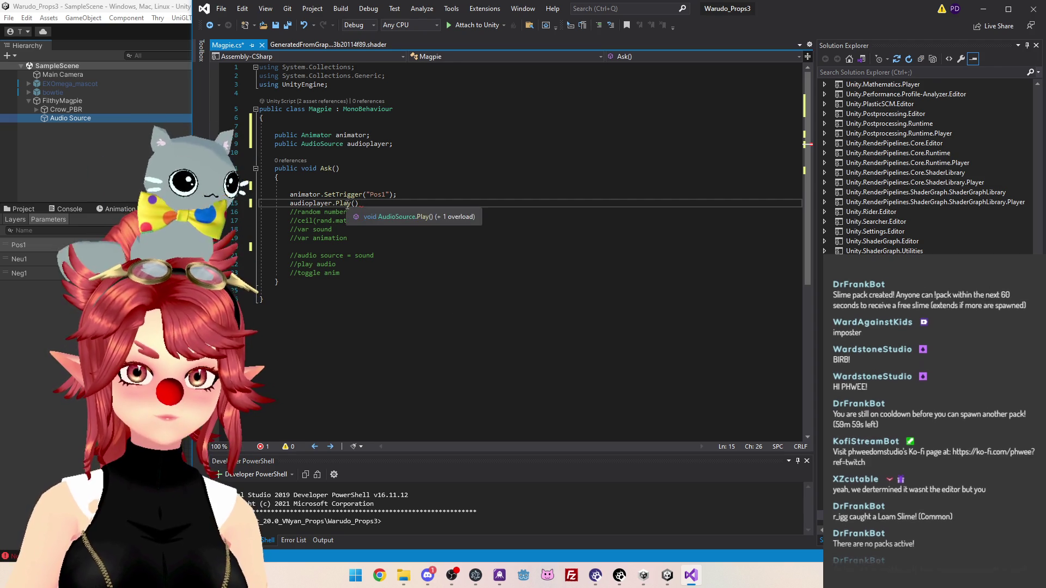
View the AudioSource Play definition, close the generated shader file, and return to Magpie.cs
{"action": "left_click", "coordinate": [347, 204], "text": "ctrl"}
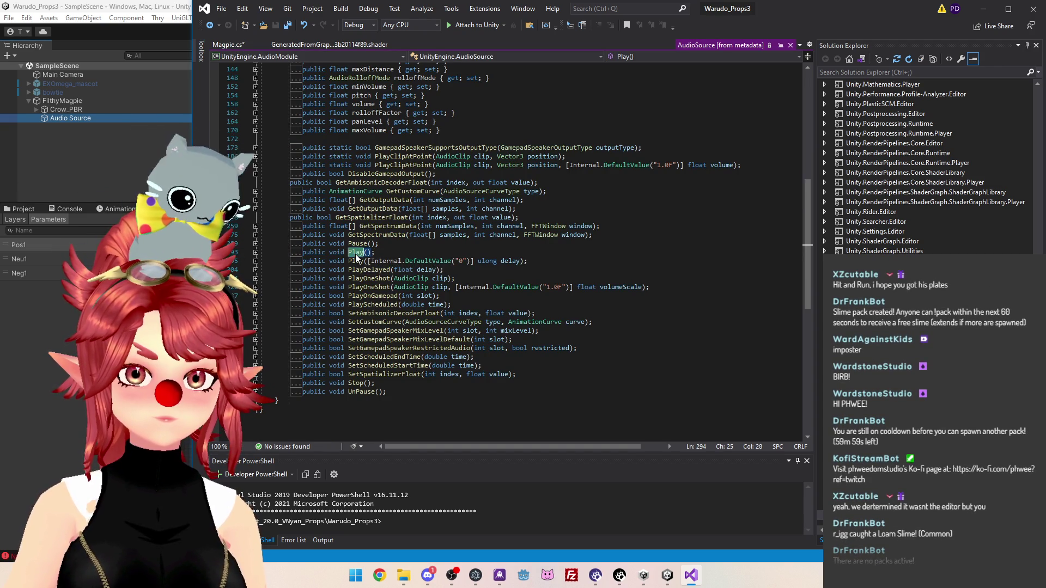
{"action": "left_click", "coordinate": [406, 48]}
{"action": "left_click", "coordinate": [228, 45]}
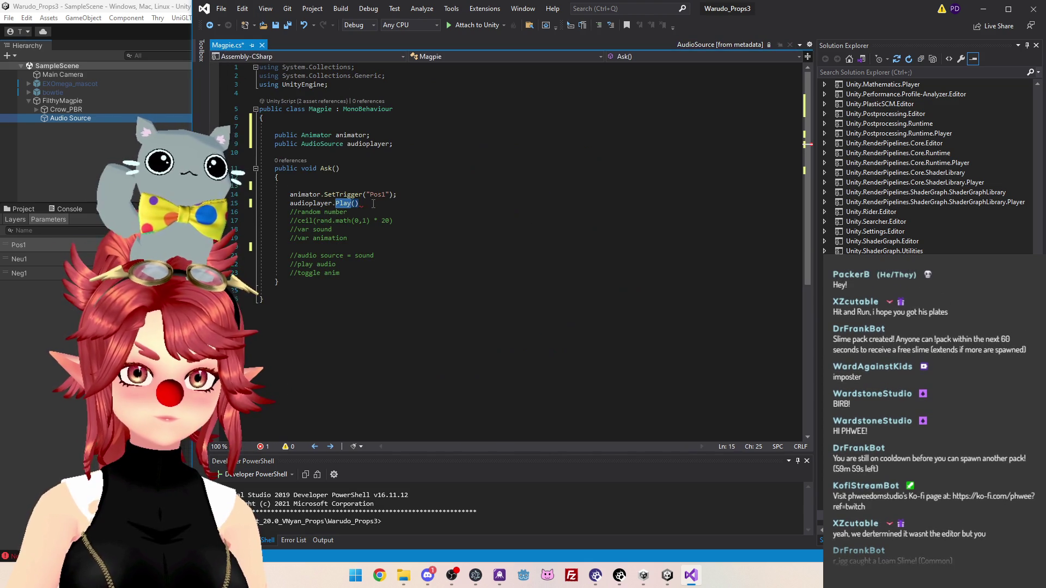
{"action": "left_click", "coordinate": [456, 168]}
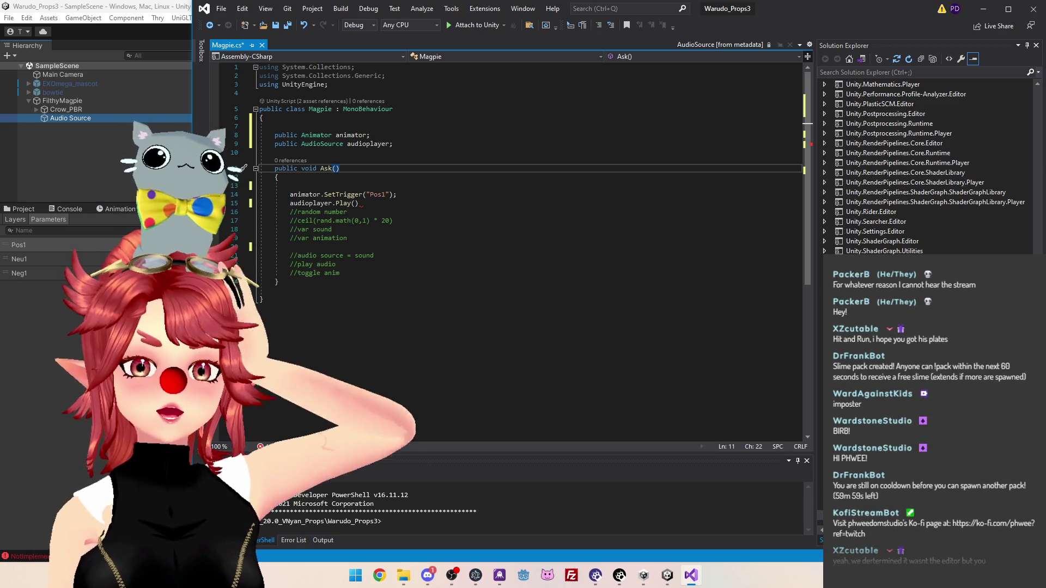
Review Ask()'s comments and Play() call, then bring up Chrome's Twitch channel page
{"action": "key", "text": "alt+Tab"}
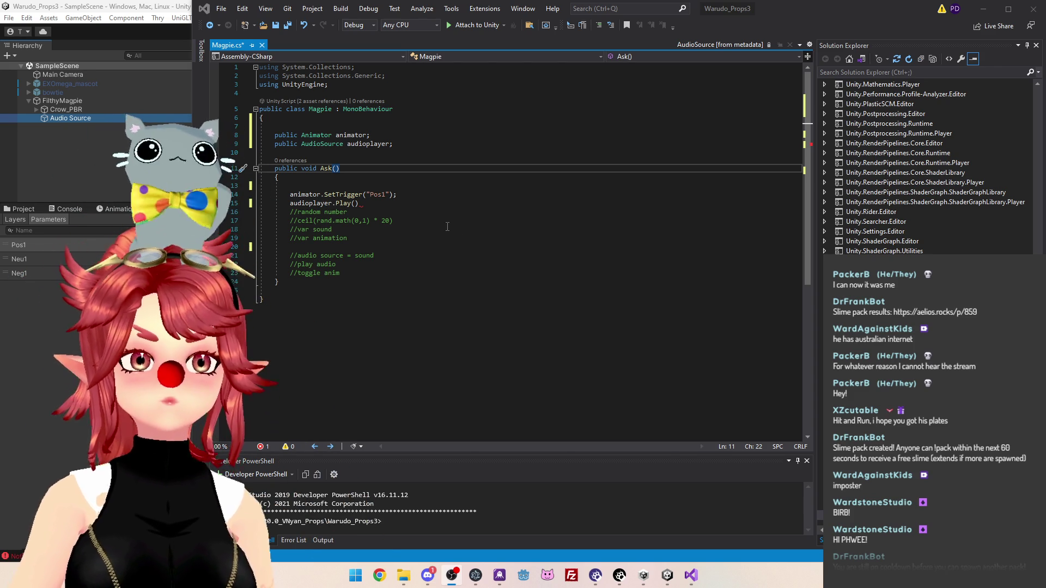
{"action": "left_click", "coordinate": [352, 246]}
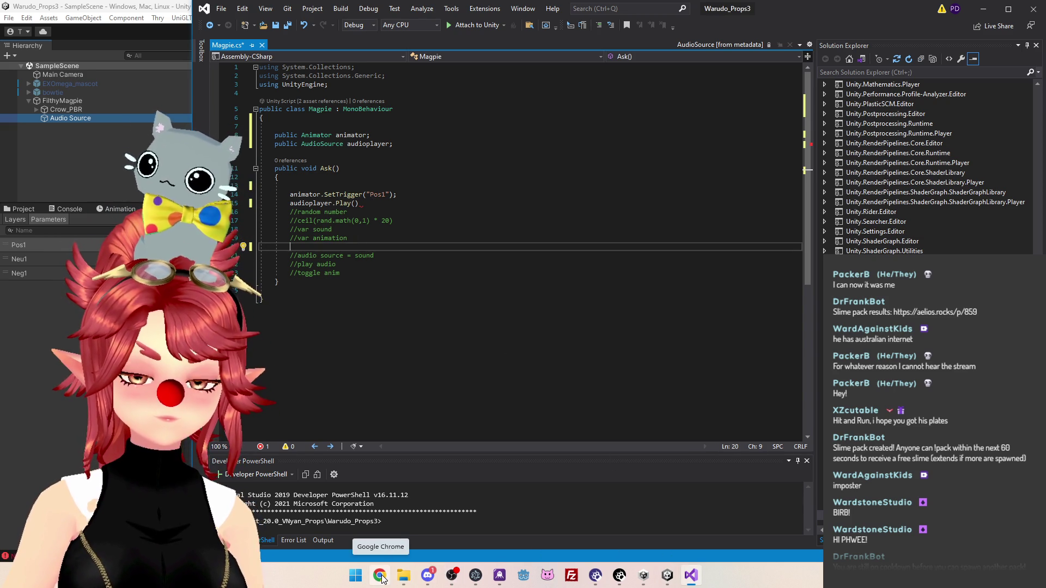
{"action": "left_click", "coordinate": [355, 204]}
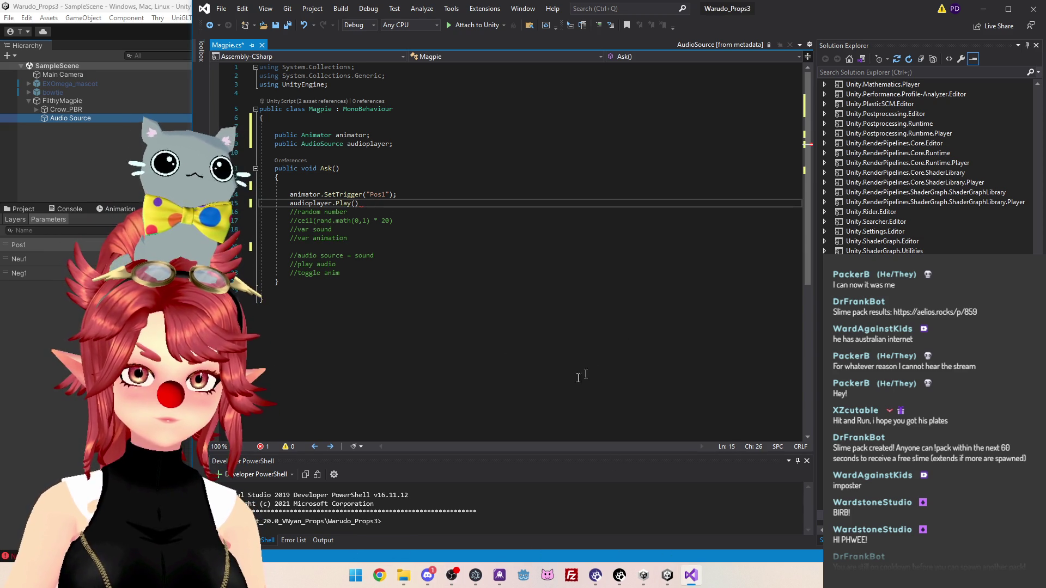
{"action": "left_click", "coordinate": [382, 577]}
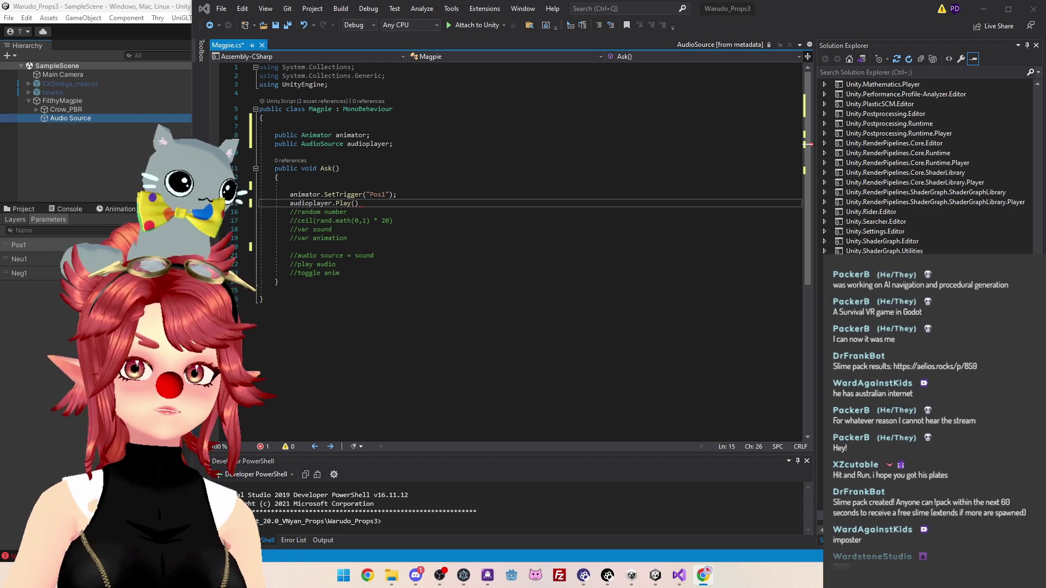
{"action": "key", "text": "alt+Tab"}
Play the recent broadcast 'Finishing VRC Project | VRChat || Unity' from the channel page
{"action": "scroll", "coordinate": [544, 310], "scroll_direction": "down", "scroll_amount": 2}
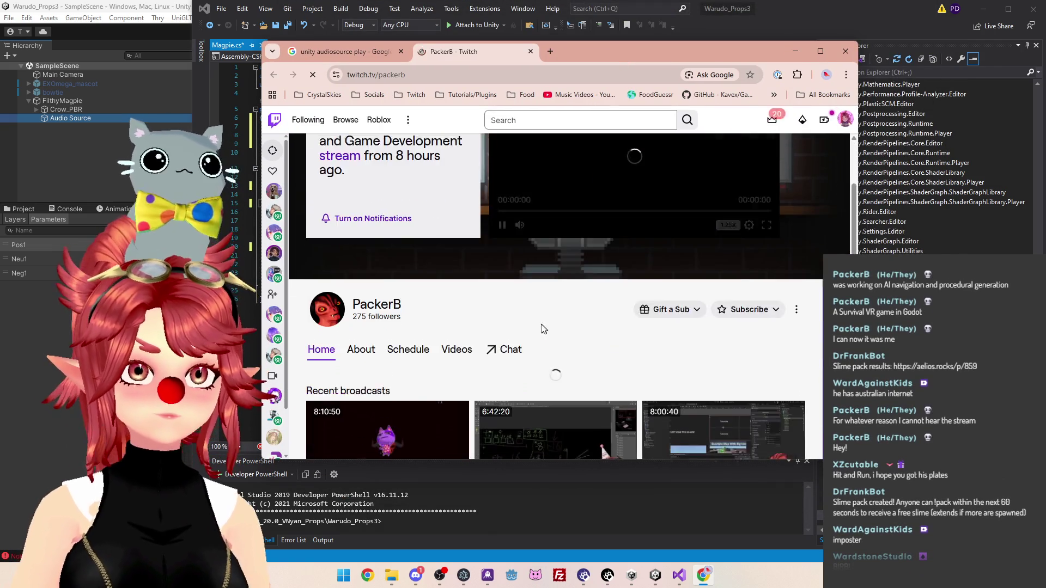
{"action": "scroll", "coordinate": [545, 305], "scroll_direction": "down", "scroll_amount": 2}
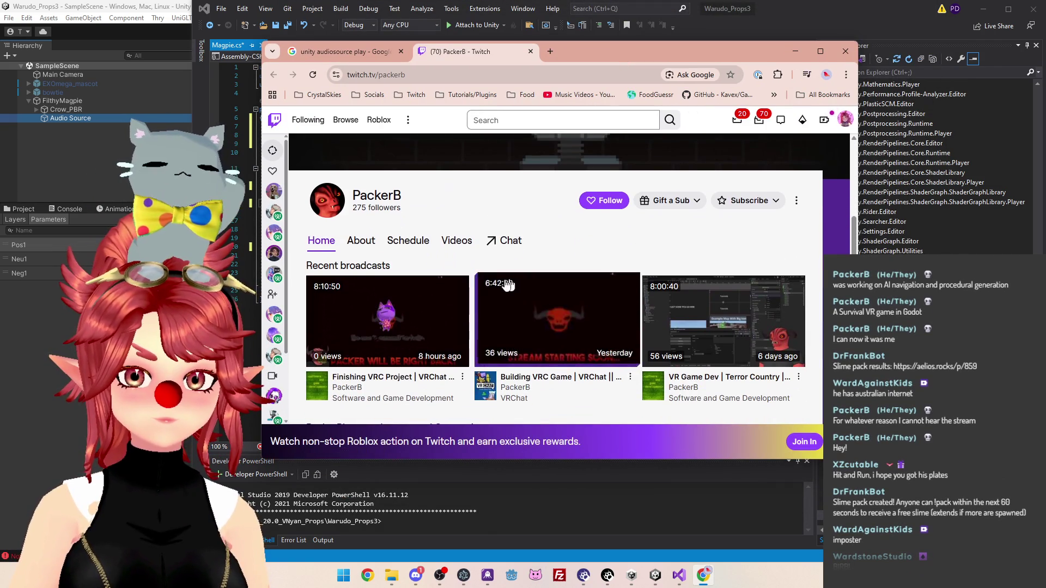
{"action": "left_click", "coordinate": [514, 286]}
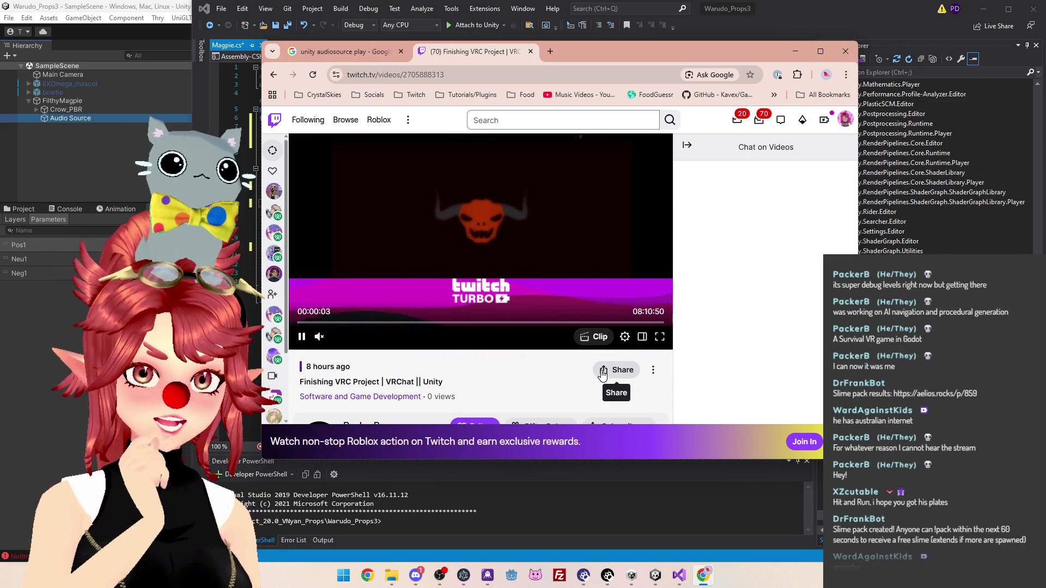
Skim the VOD at several points, ending near 3:58:29, then close the Twitch tab
{"action": "left_click", "coordinate": [491, 323]}
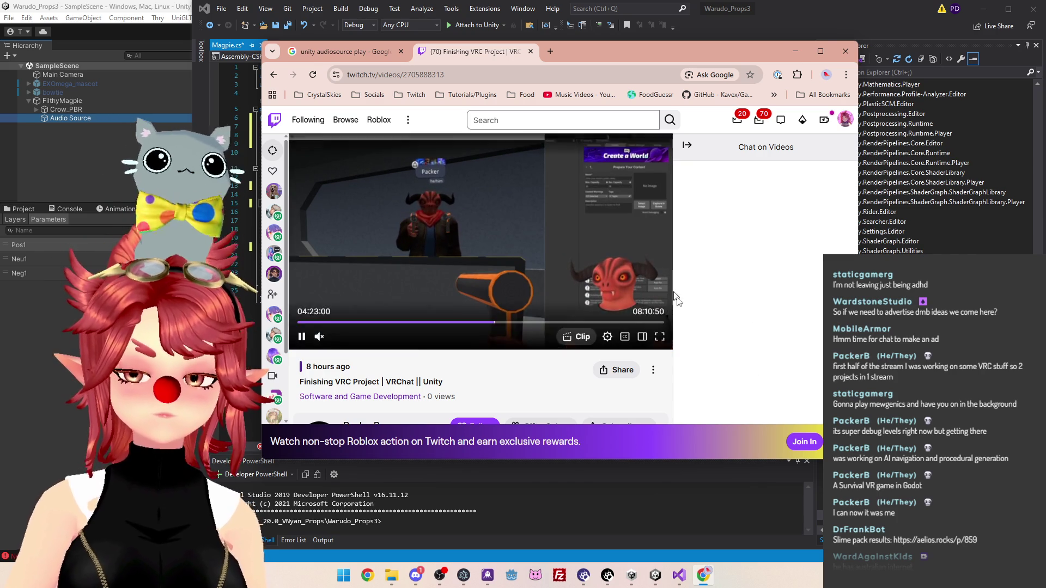
{"action": "left_click", "coordinate": [562, 322]}
{"action": "left_click", "coordinate": [530, 322]}
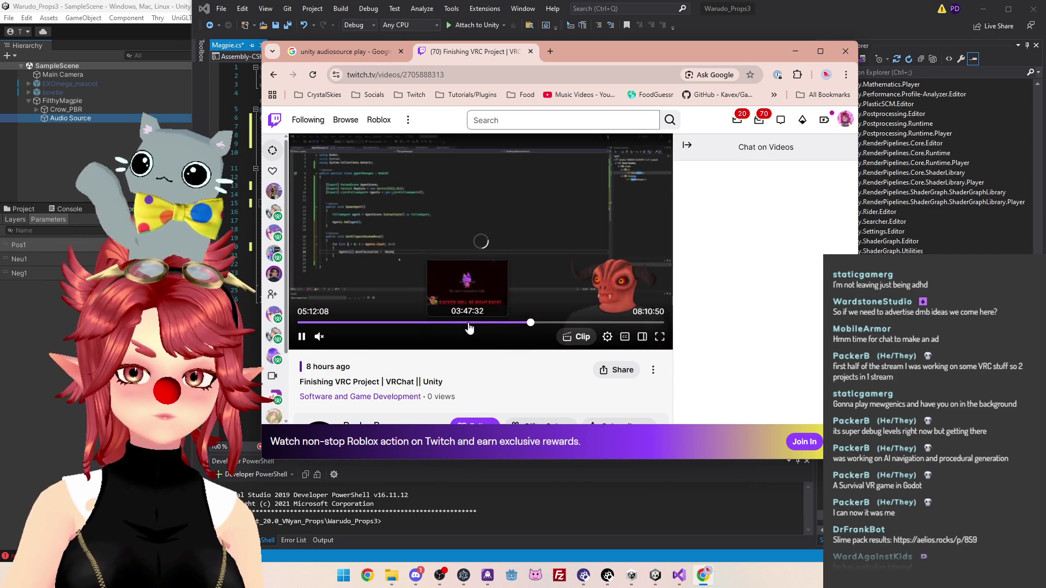
{"action": "left_click", "coordinate": [472, 323]}
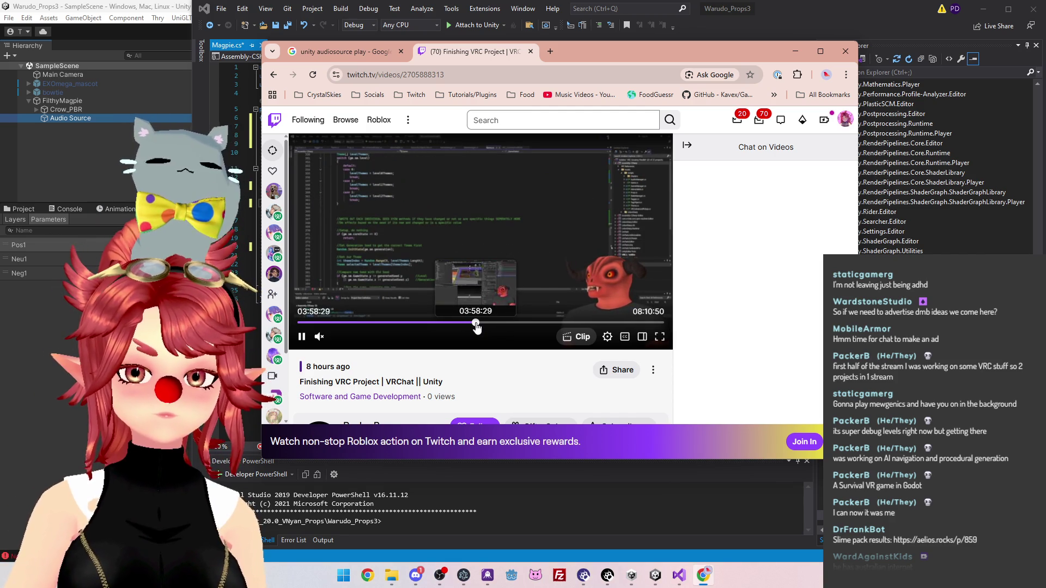
{"action": "left_click", "coordinate": [472, 324]}
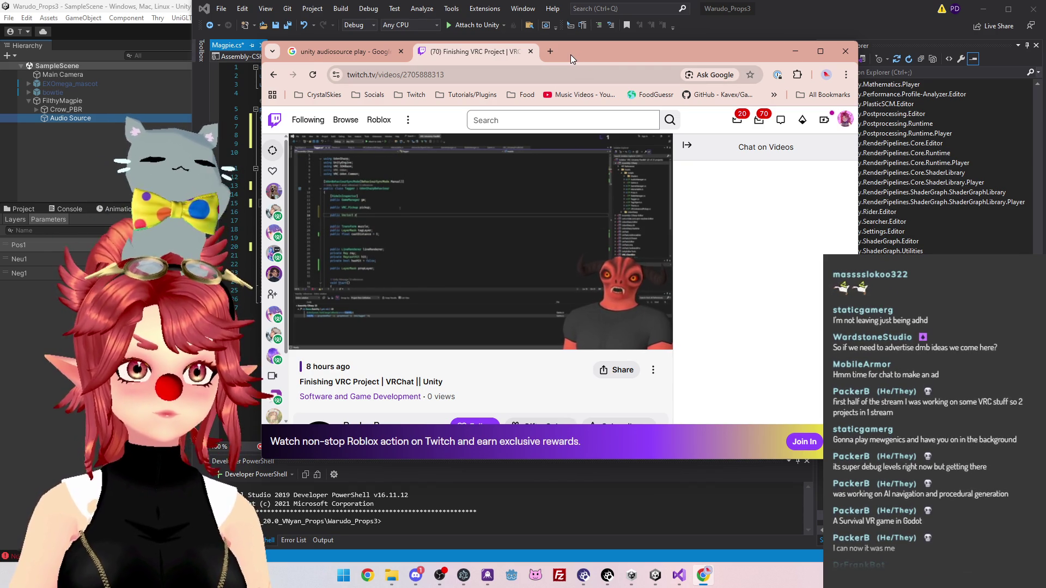
{"action": "left_click", "coordinate": [529, 51]}
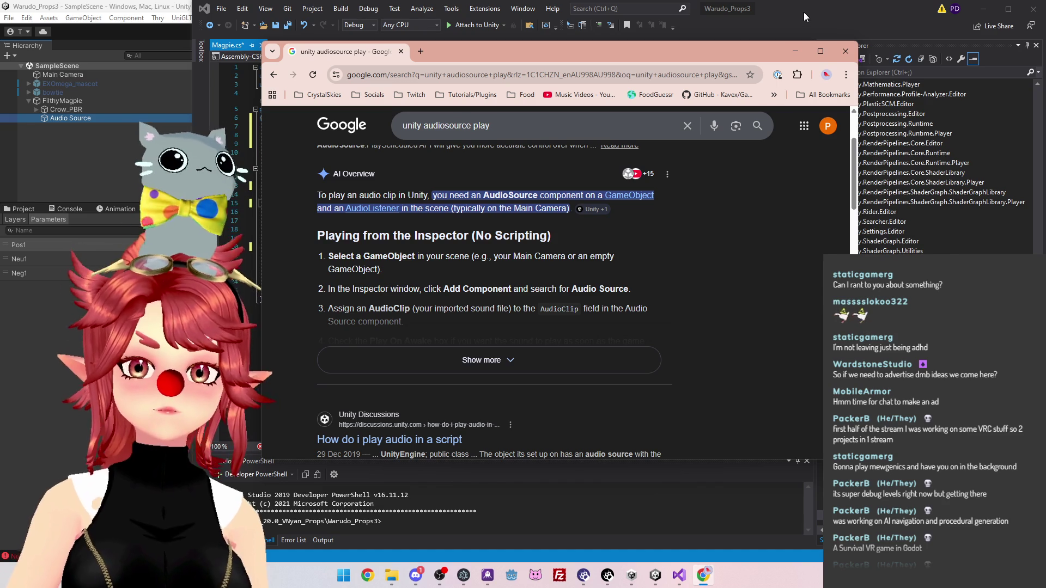
Close the Chrome window to reveal Magpie.cs in Visual Studio
{"action": "left_click", "coordinate": [845, 52]}
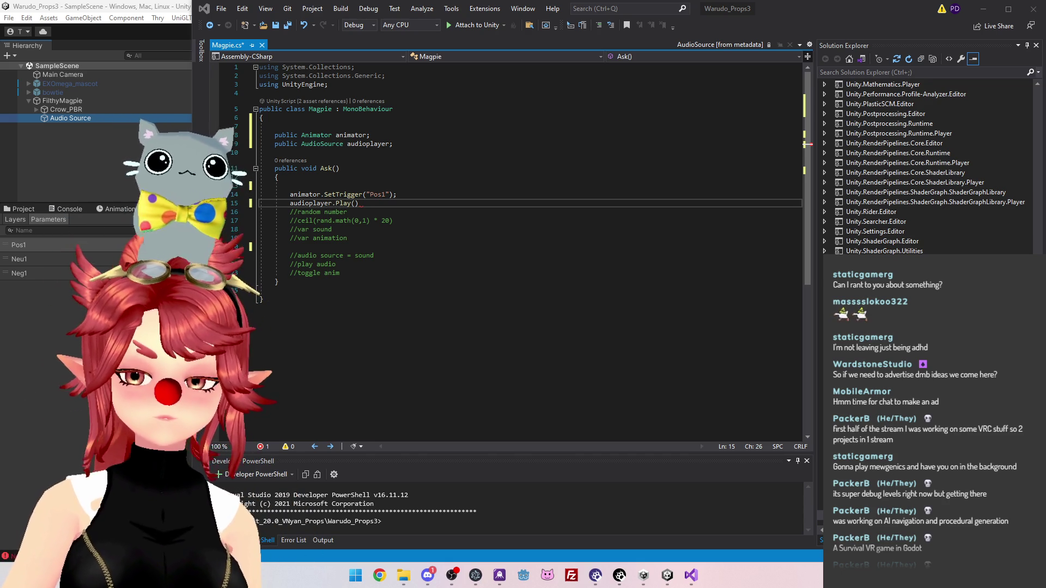
Search Google for 'unity audiosource play' in a new window and expand the AI Overview
{"action": "left_click", "coordinate": [380, 575]}
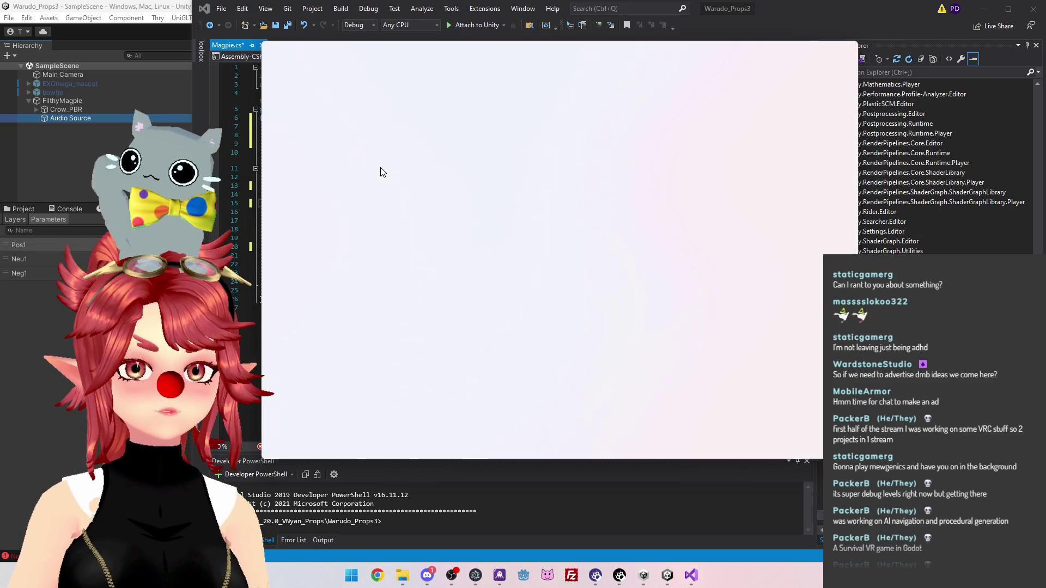
{"action": "type", "text": "unity"}
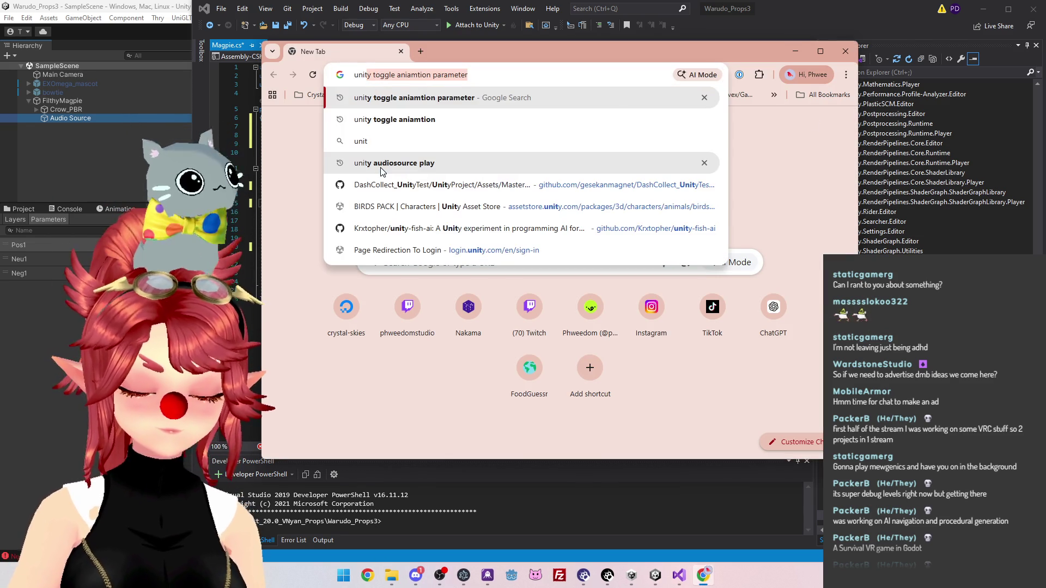
{"action": "key", "text": "Down"}
{"action": "key", "text": "Down"}
{"action": "key", "text": "Down"}
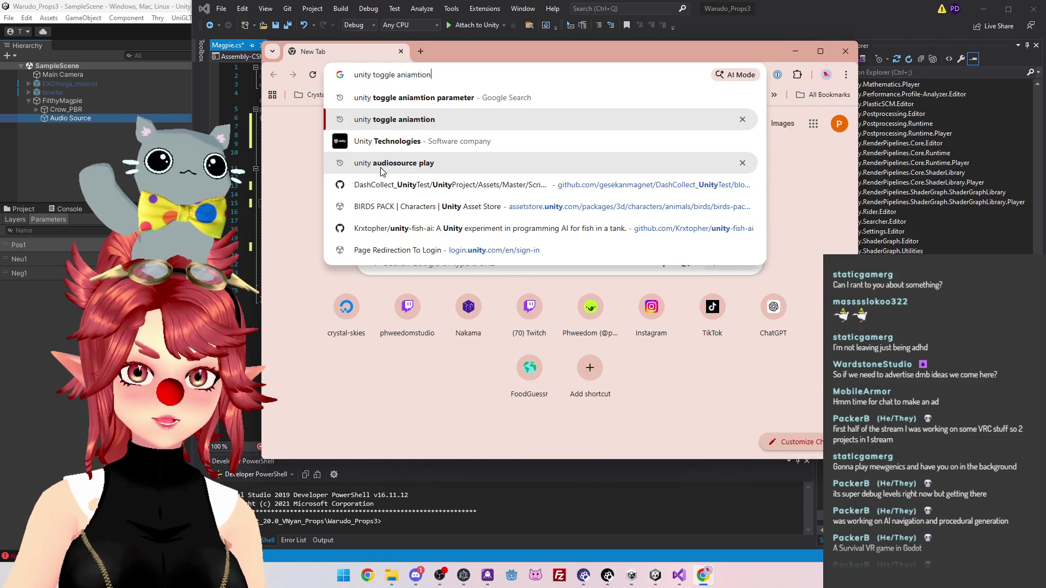
{"action": "key", "text": "Return"}
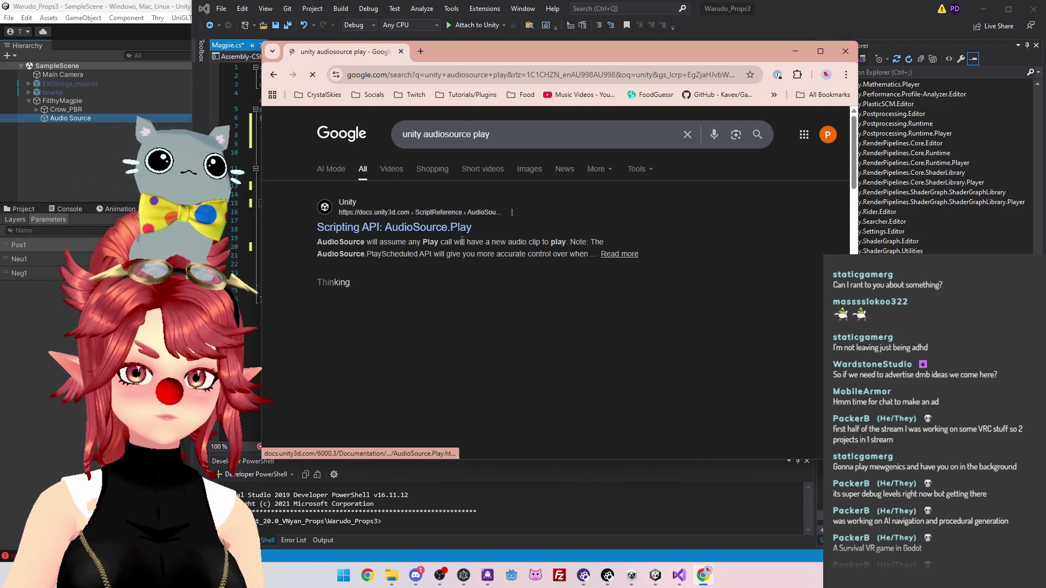
{"action": "scroll", "coordinate": [460, 244], "scroll_direction": "down", "scroll_amount": 3}
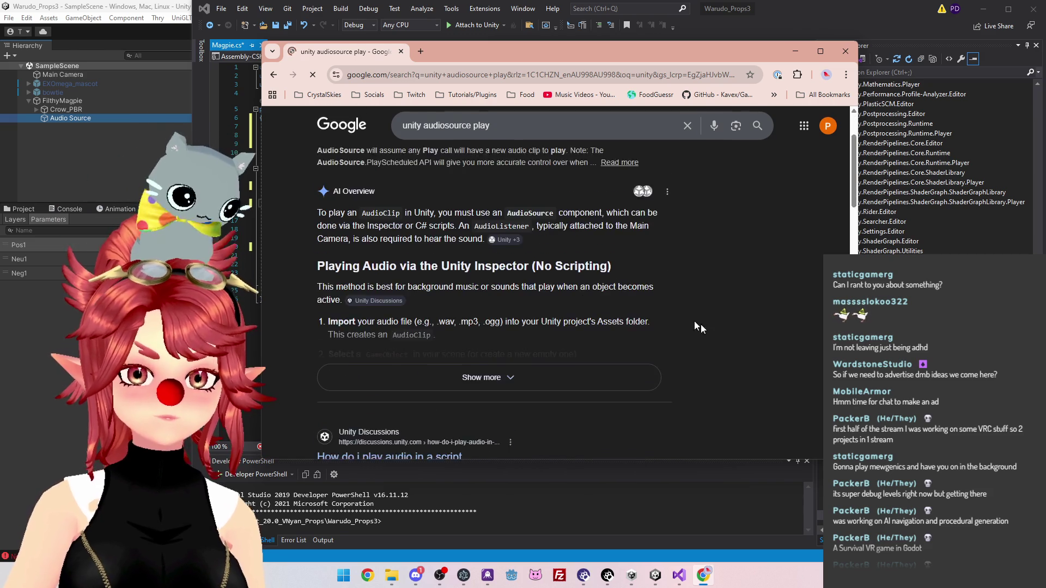
{"action": "left_click", "coordinate": [509, 311]}
Read the AudioSource.Play examples, then type Play() in Magpie.cs
{"action": "scroll", "coordinate": [624, 298], "scroll_direction": "down", "scroll_amount": 4}
{"action": "scroll", "coordinate": [624, 298], "scroll_direction": "down", "scroll_amount": 3}
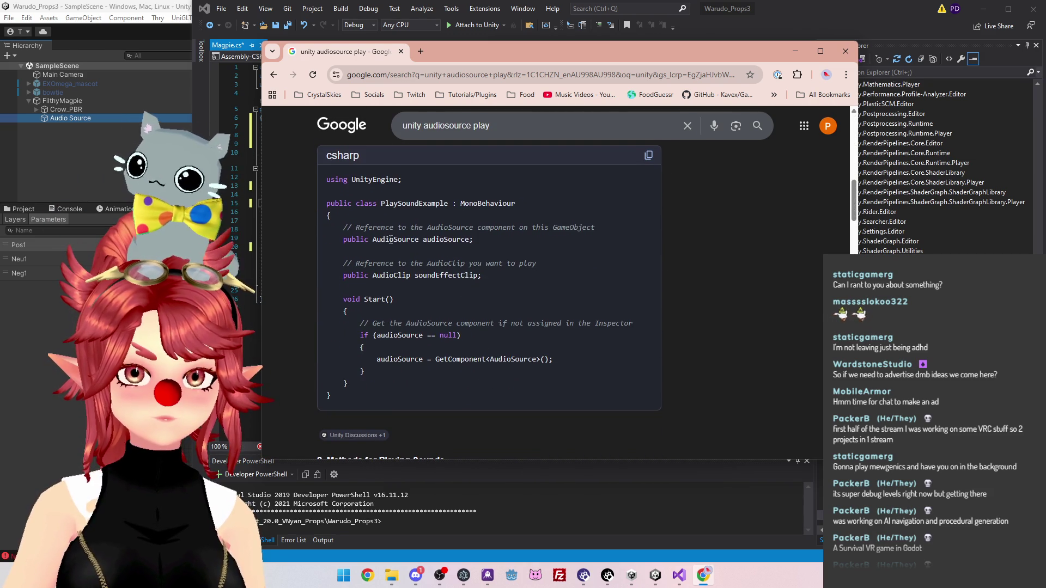
{"action": "scroll", "coordinate": [491, 255], "scroll_direction": "down", "scroll_amount": 1}
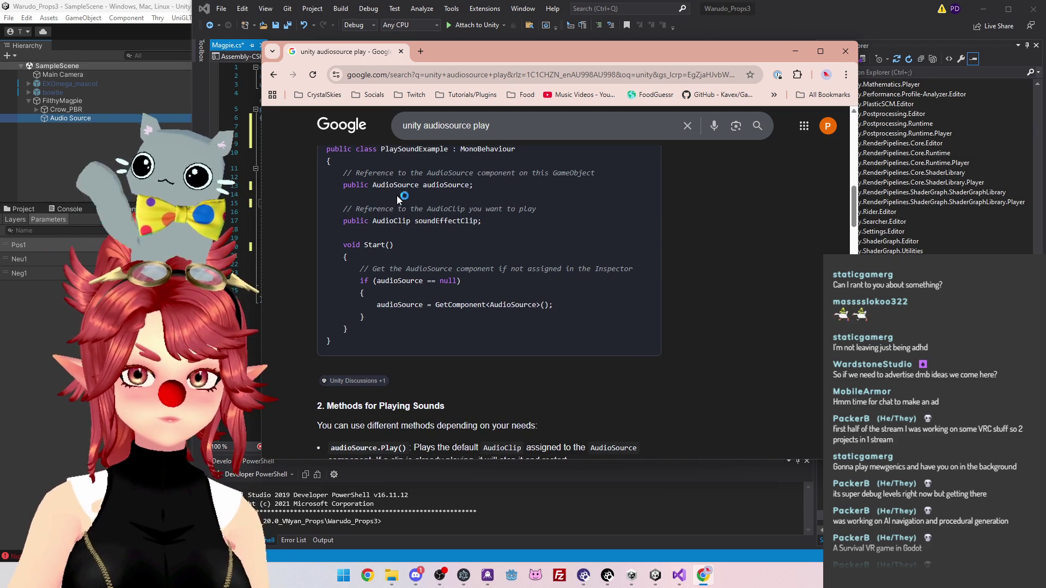
{"action": "scroll", "coordinate": [509, 303], "scroll_direction": "down", "scroll_amount": 4}
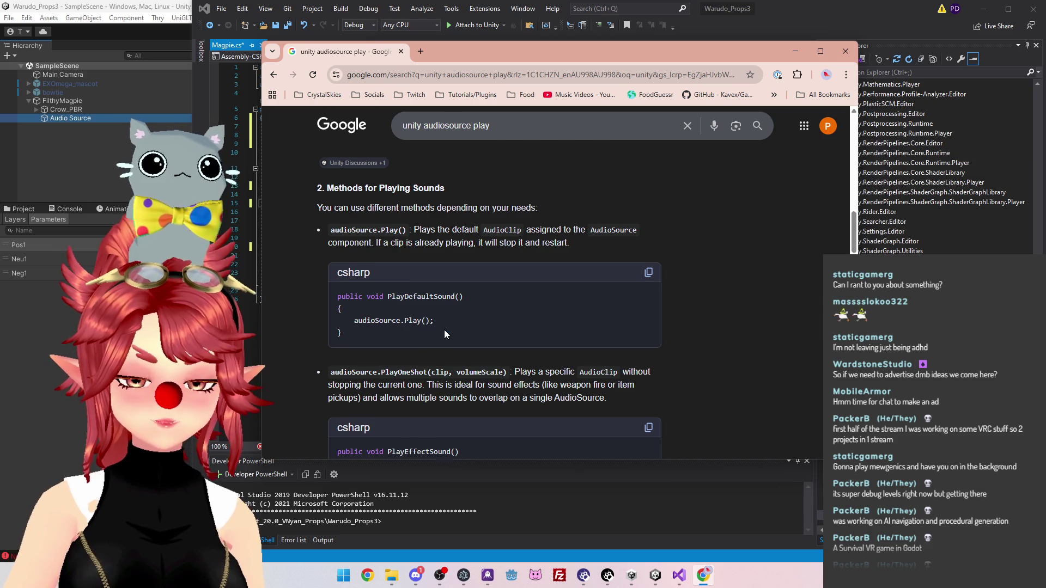
{"action": "scroll", "coordinate": [443, 329], "scroll_direction": "down", "scroll_amount": 1}
{"action": "scroll", "coordinate": [447, 362], "scroll_direction": "down", "scroll_amount": 1}
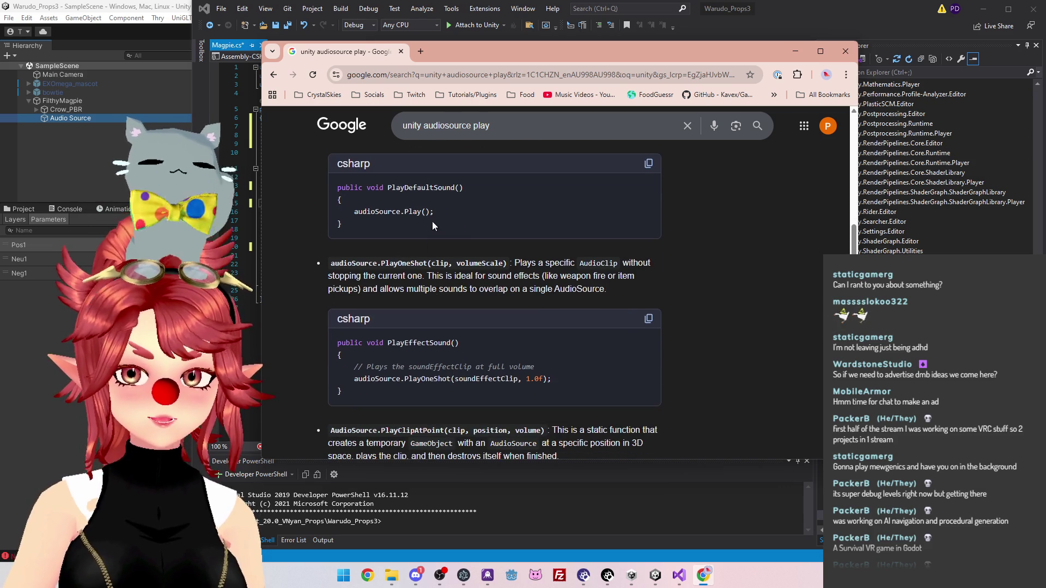
{"action": "key", "text": "alt+Tab"}
{"action": "type", "text": "Play()"}
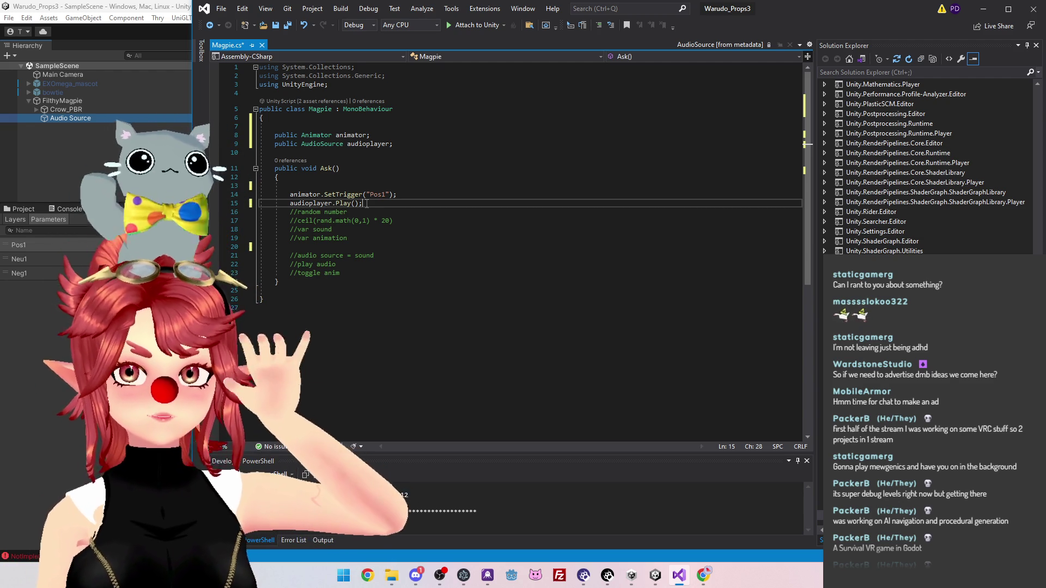
Finish the audioplayer.Play(); line and return to Unity to recompile Magpie.cs
{"action": "left_click", "coordinate": [407, 236]}
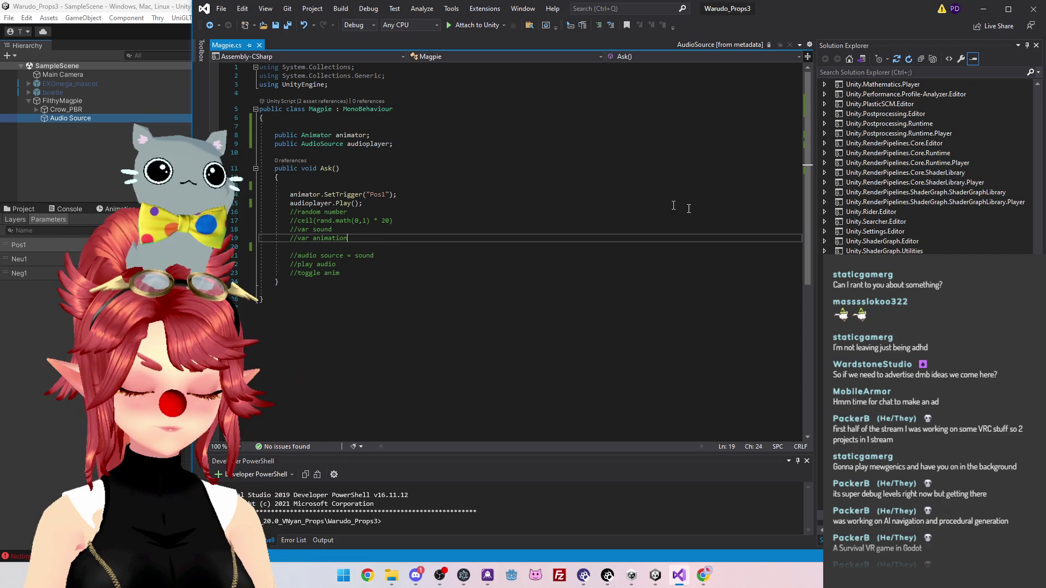
{"action": "left_click", "coordinate": [655, 575]}
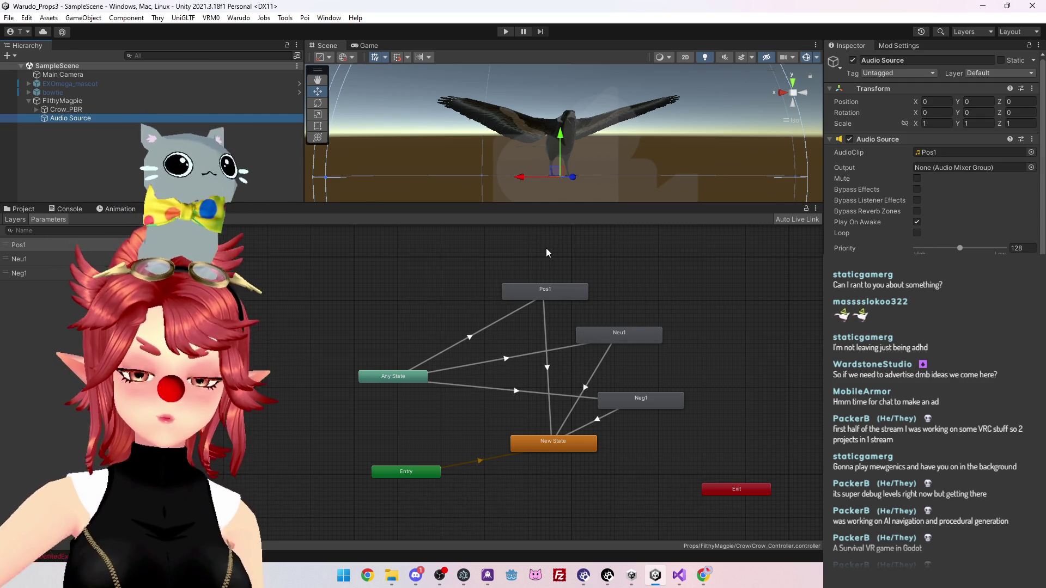
Widen the Mod Settings panel and add an export profile to show Mod Information fields
{"action": "left_click", "coordinate": [898, 46]}
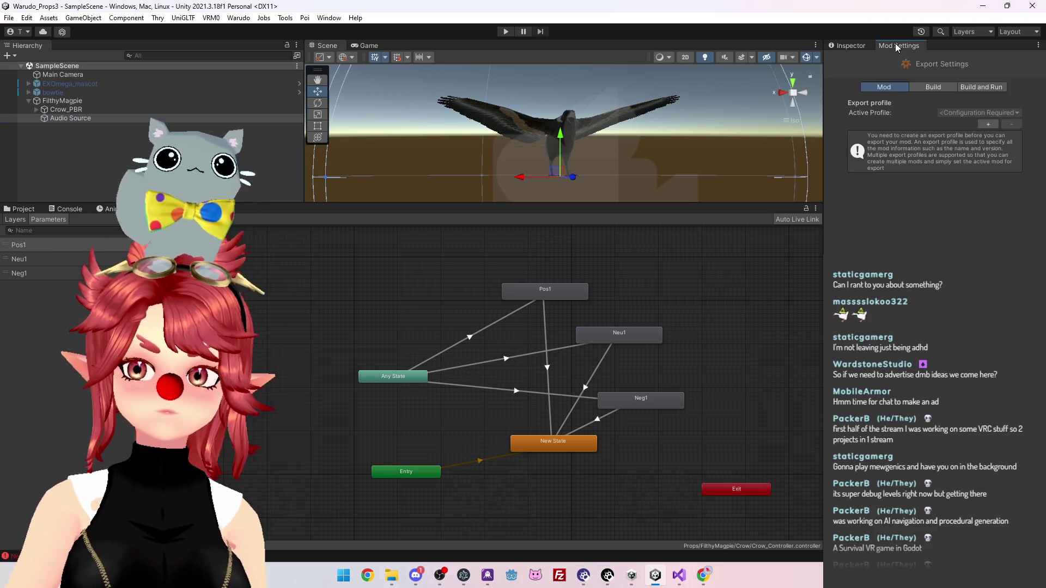
{"action": "left_click_drag", "start_coordinate": [821, 106], "coordinate": [718, 106]}
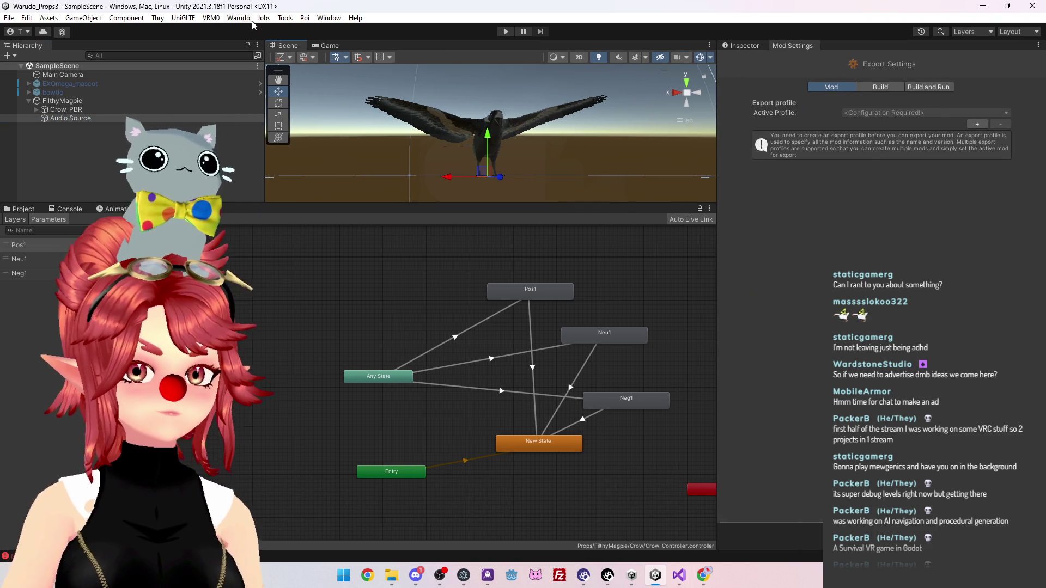
{"action": "left_click", "coordinate": [975, 124]}
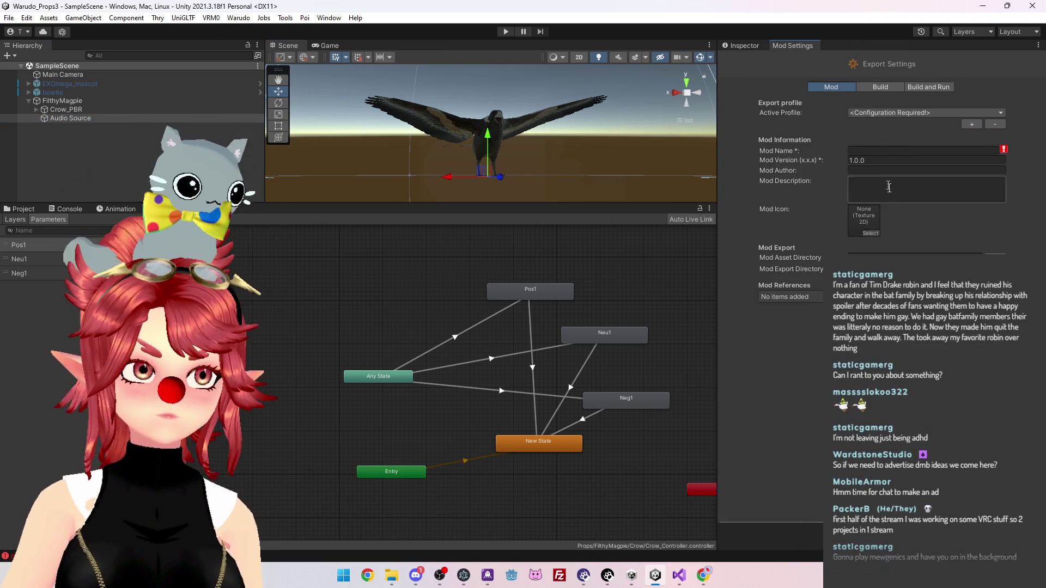
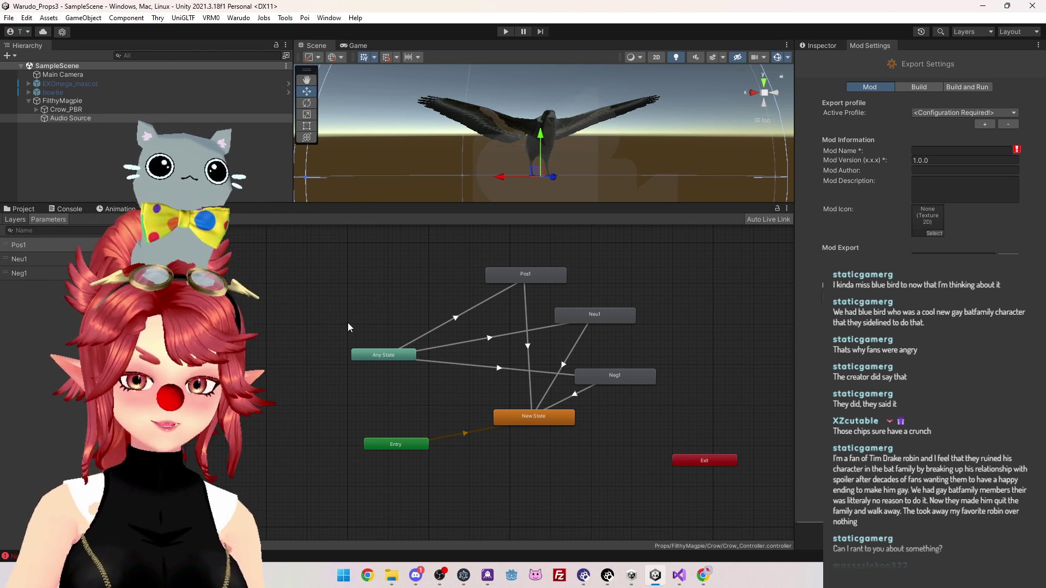
Enter FilthyMagpie as the mod name and select Assets/Props/FilthyMagpie as the asset directory
{"action": "left_click", "coordinate": [951, 152]}
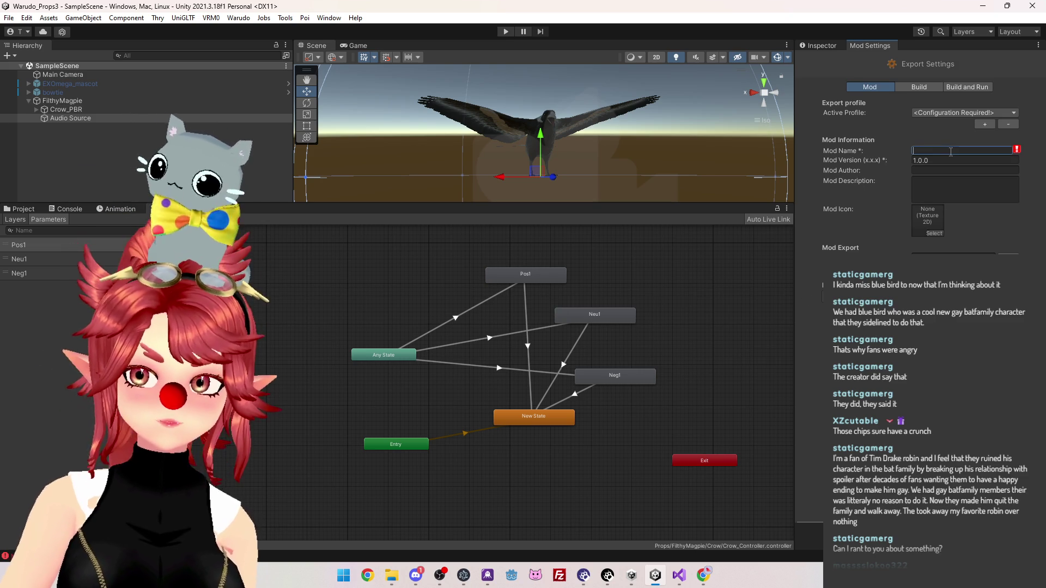
{"action": "type", "text": "FilthyMag"}
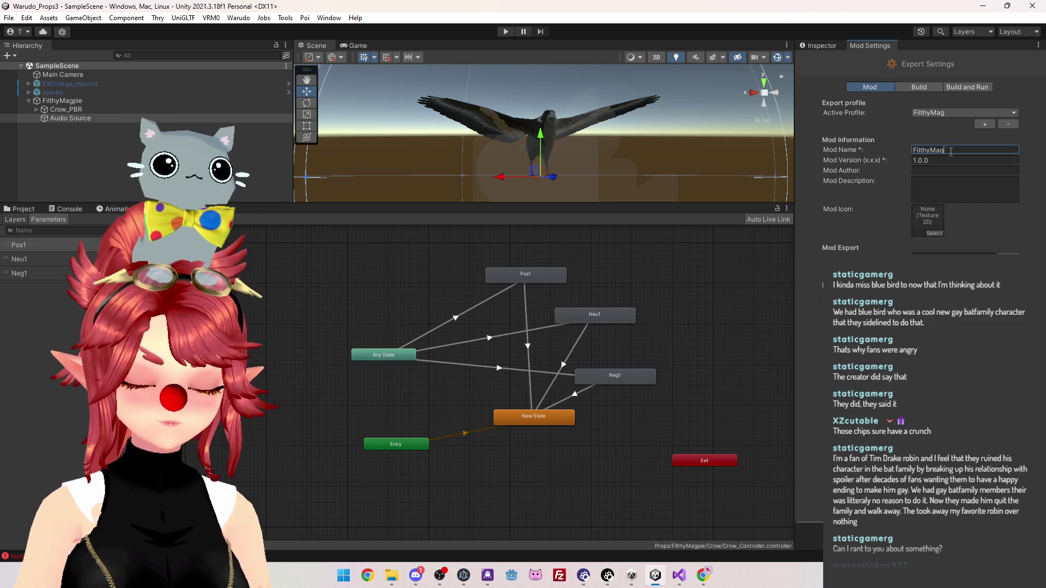
{"action": "type", "text": "pie"}
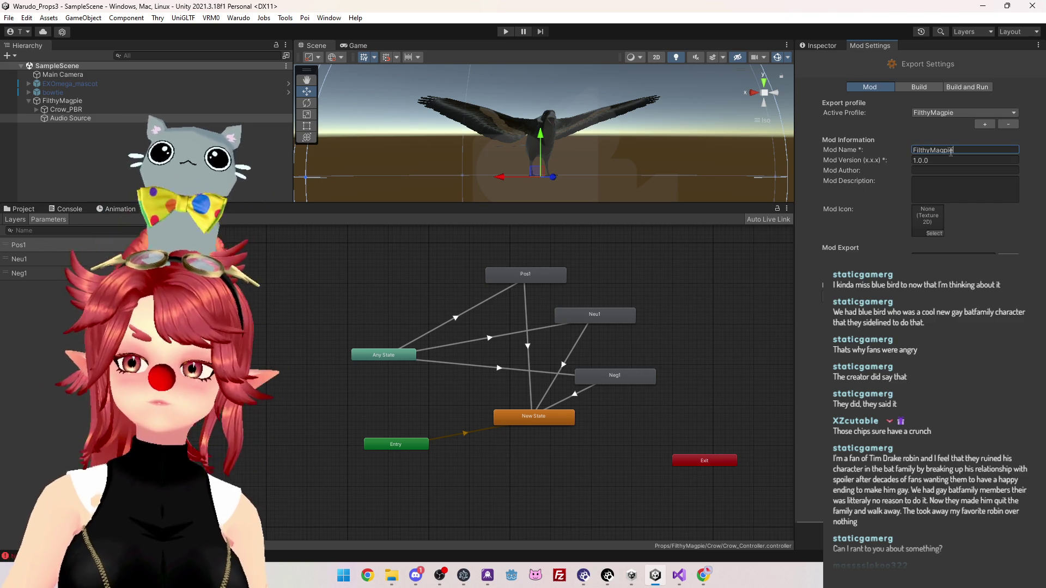
{"action": "left_click", "coordinate": [1009, 253]}
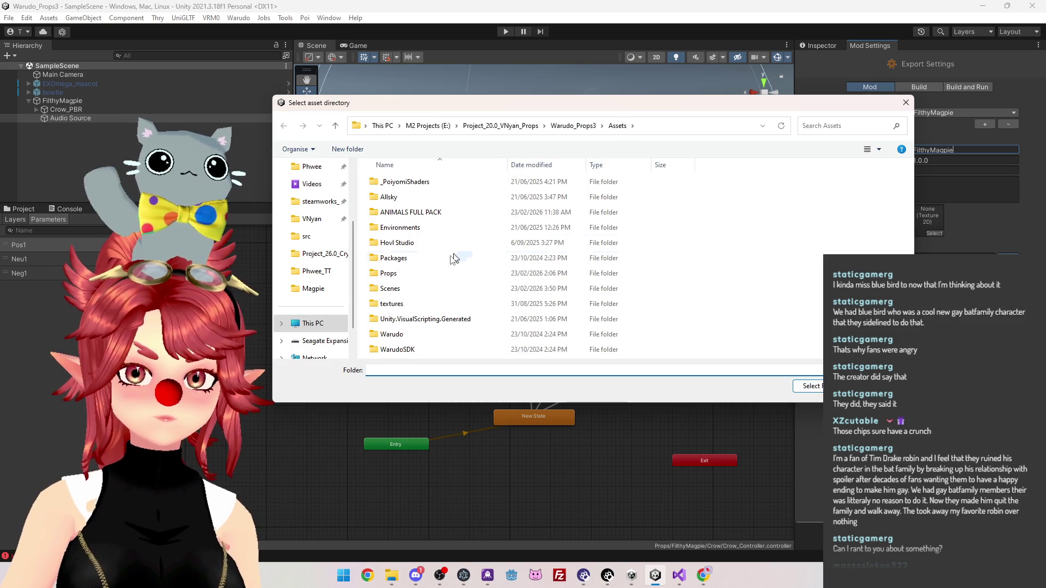
{"action": "left_click", "coordinate": [401, 278]}
{"action": "double_click", "coordinate": [401, 278]}
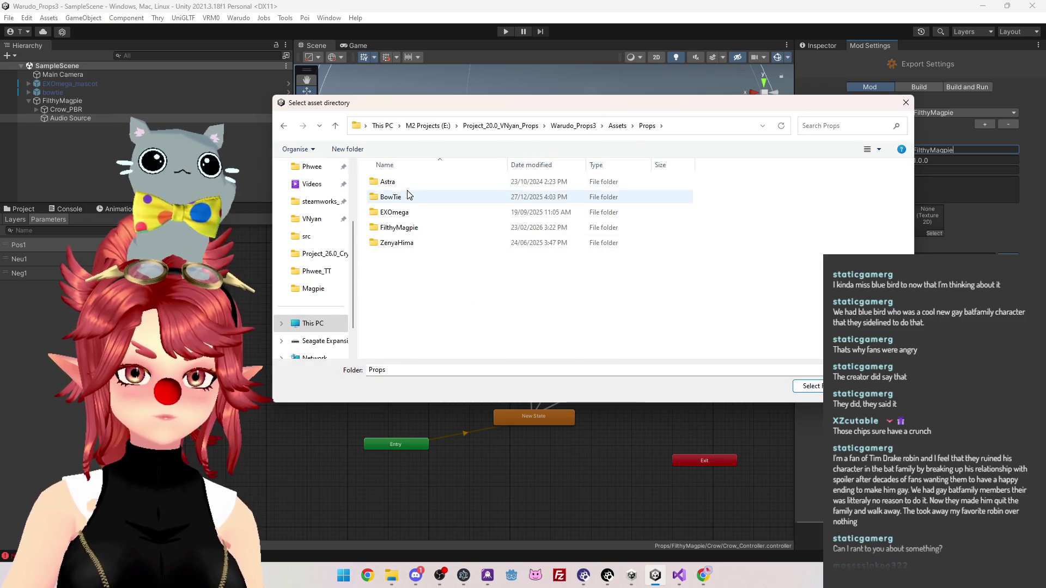
{"action": "double_click", "coordinate": [406, 229]}
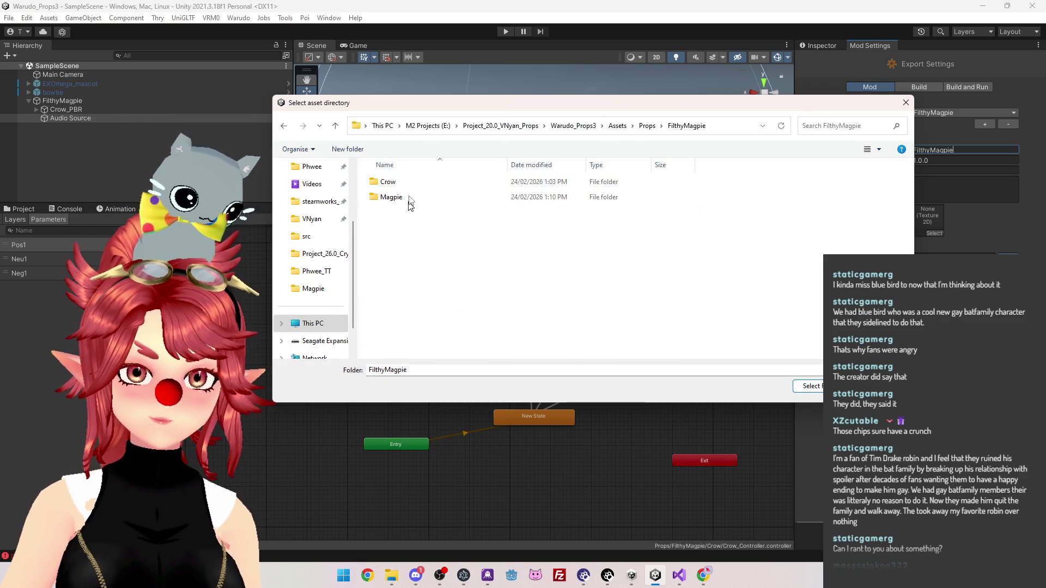
{"action": "left_click", "coordinate": [403, 199]}
{"action": "double_click", "coordinate": [403, 198]}
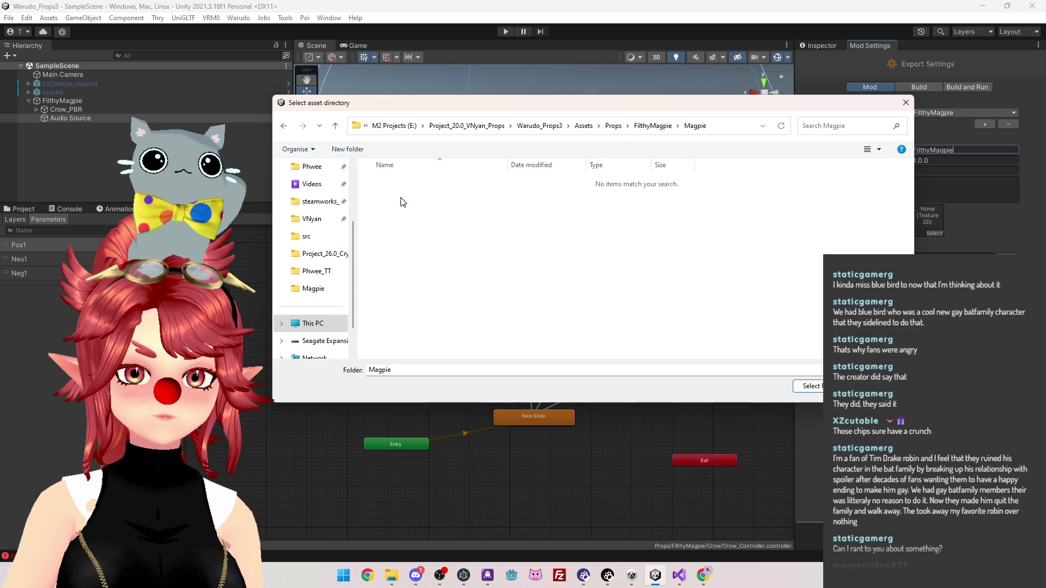
{"action": "left_click", "coordinate": [649, 127]}
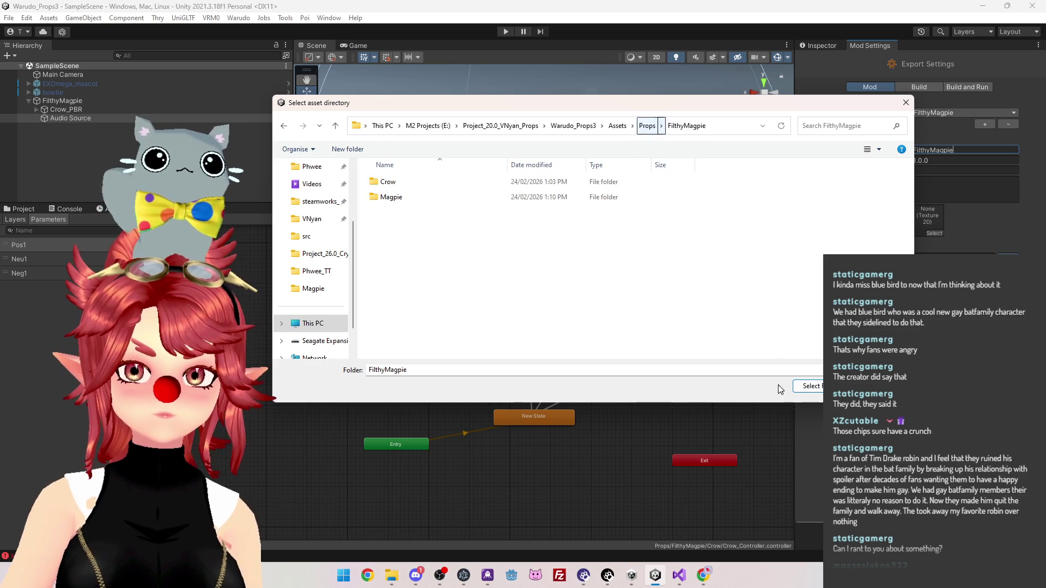
{"action": "left_click", "coordinate": [807, 386]}
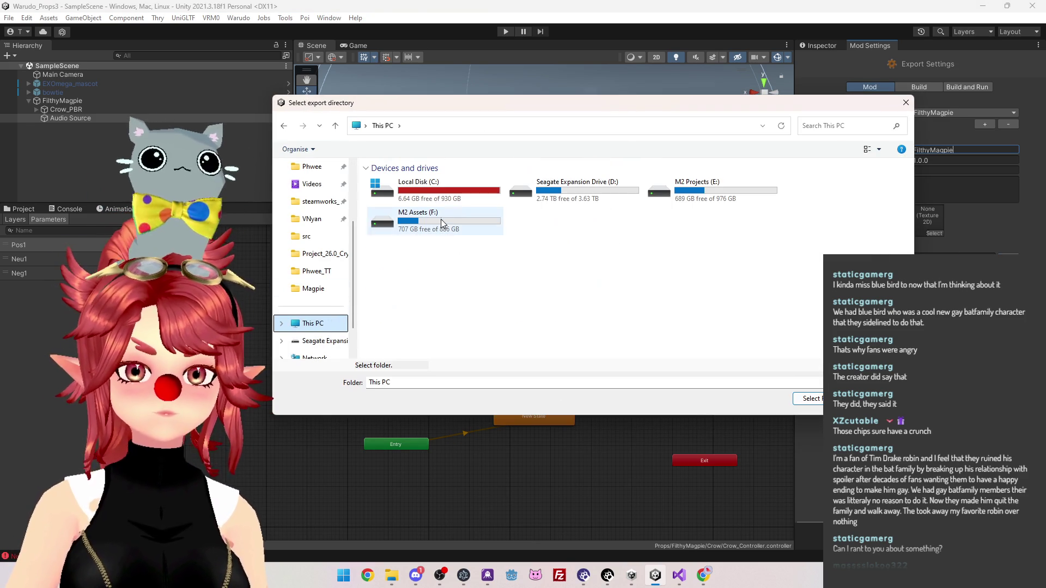
Browse from Local Disk C: through Program Files (x86)/Steam/steamapps/common to the Warudo install folder
{"action": "double_click", "coordinate": [463, 185]}
{"action": "double_click", "coordinate": [422, 228]}
{"action": "scroll", "coordinate": [430, 288], "scroll_direction": "down", "scroll_amount": 5}
{"action": "double_click", "coordinate": [403, 306]}
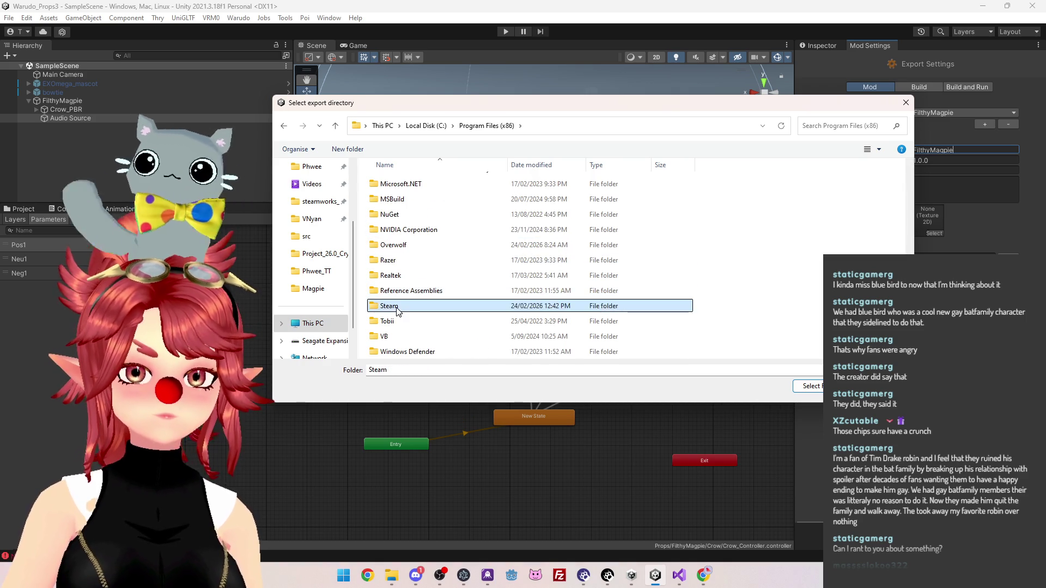
{"action": "scroll", "coordinate": [402, 332], "scroll_direction": "down", "scroll_amount": 5}
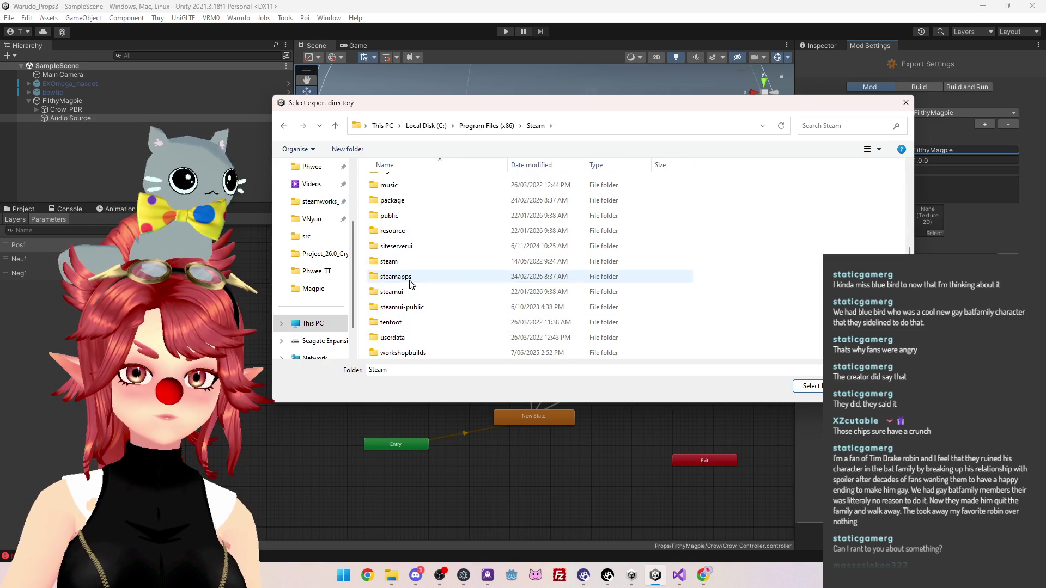
{"action": "double_click", "coordinate": [396, 276]}
{"action": "left_click", "coordinate": [414, 259]}
{"action": "double_click", "coordinate": [413, 260]}
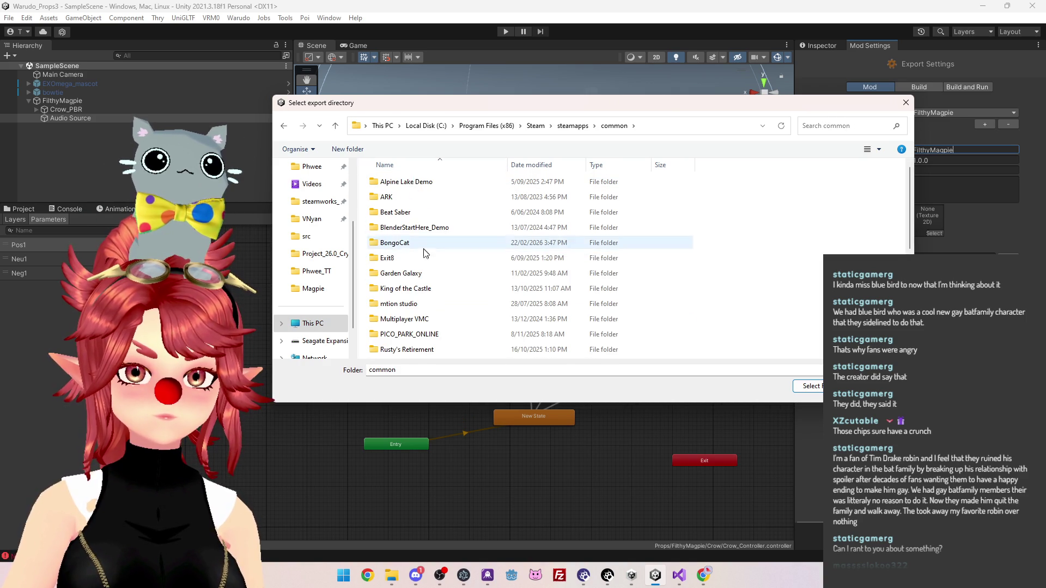
{"action": "scroll", "coordinate": [422, 275], "scroll_direction": "down", "scroll_amount": 10}
{"action": "double_click", "coordinate": [418, 353]}
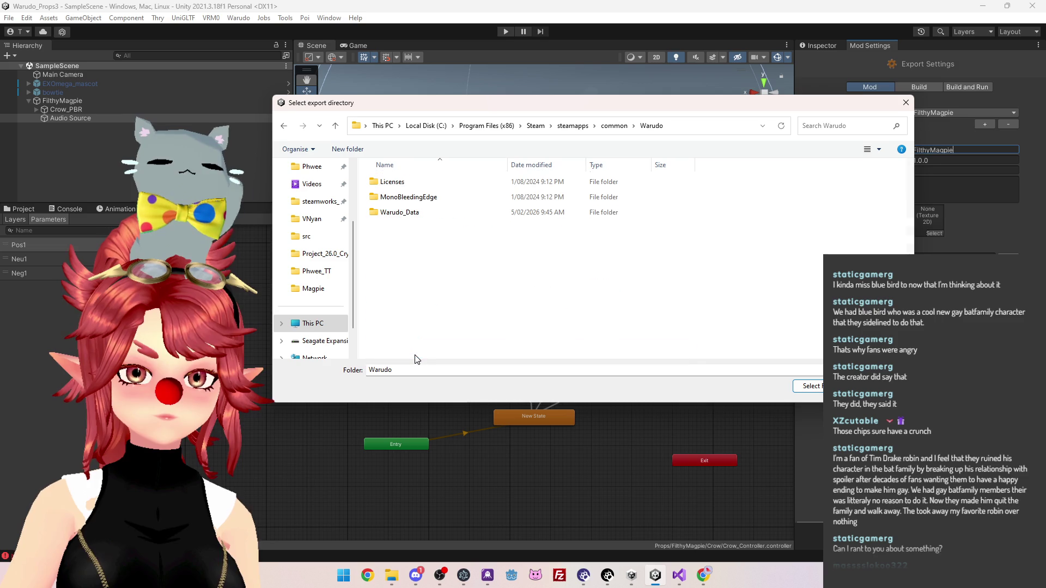
Continue into Warudo_Data/StreamingAssets/Props and select it as the export folder
{"action": "left_click", "coordinate": [412, 213]}
{"action": "double_click", "coordinate": [410, 213]}
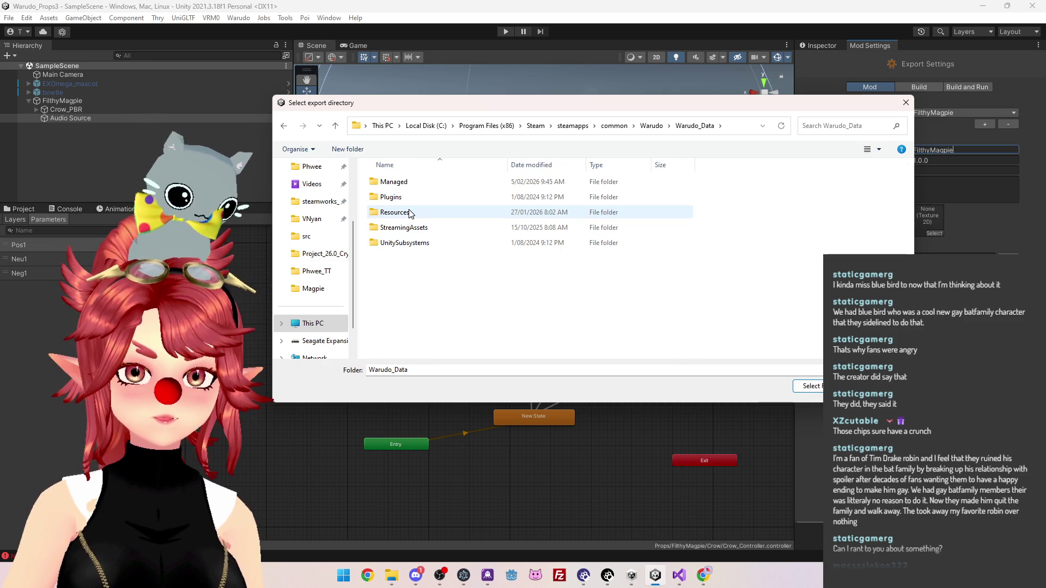
{"action": "double_click", "coordinate": [416, 213]}
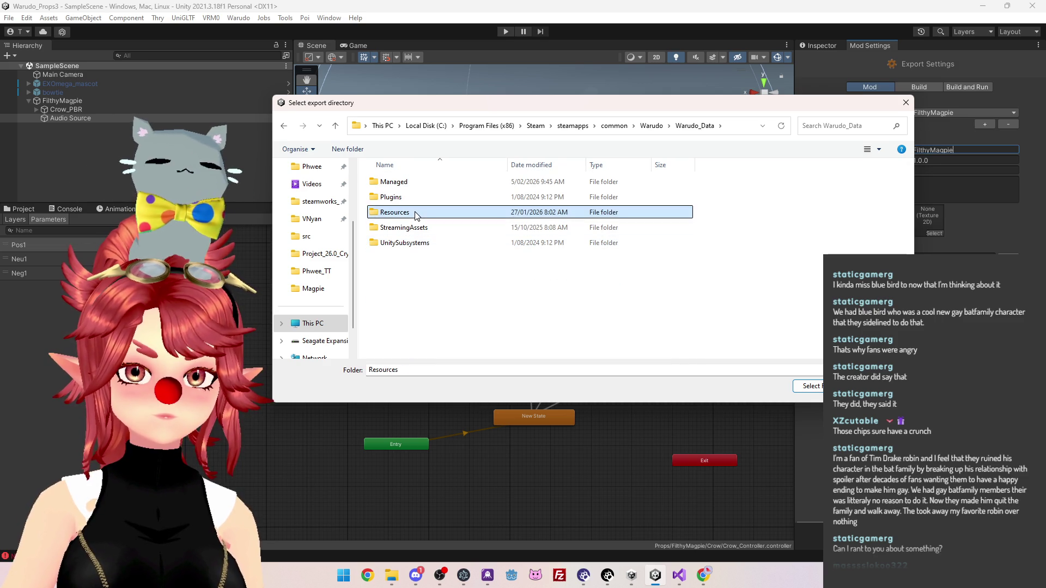
{"action": "left_click", "coordinate": [661, 126]}
{"action": "double_click", "coordinate": [403, 227]}
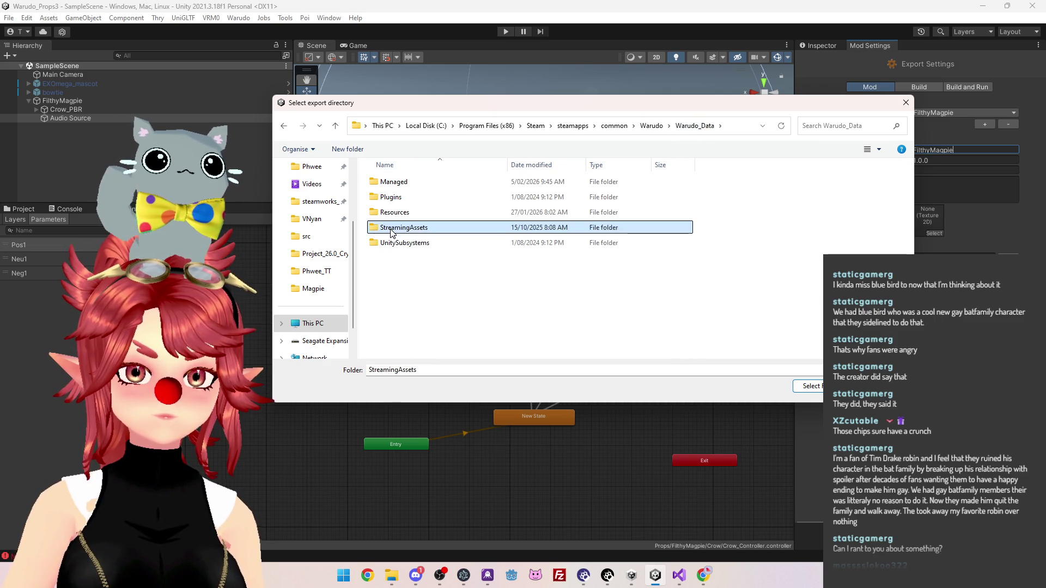
{"action": "scroll", "coordinate": [406, 262], "scroll_direction": "down", "scroll_amount": 3}
{"action": "left_click", "coordinate": [409, 277]}
{"action": "double_click", "coordinate": [410, 277]}
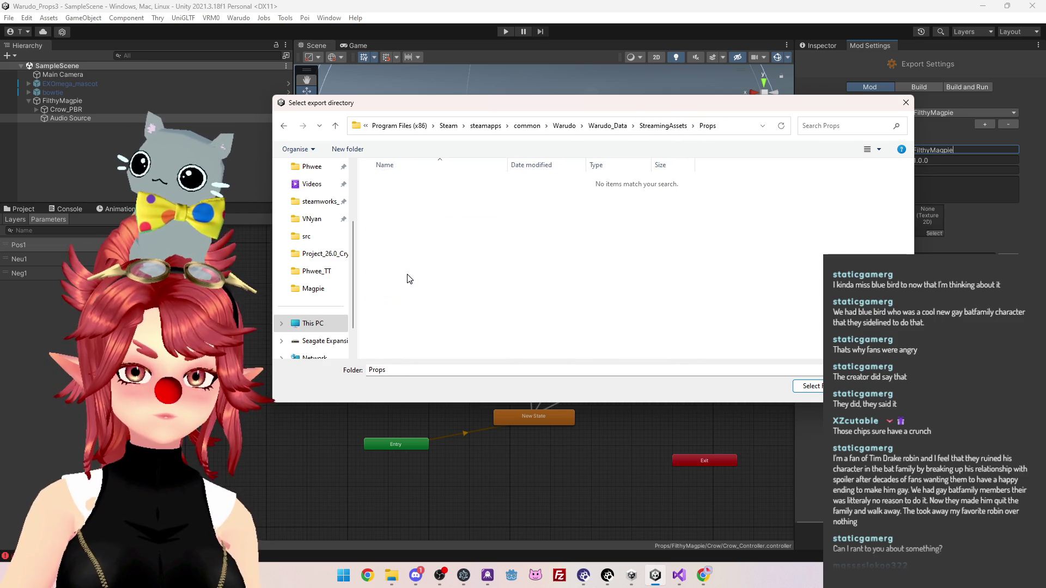
{"action": "left_click", "coordinate": [809, 386]}
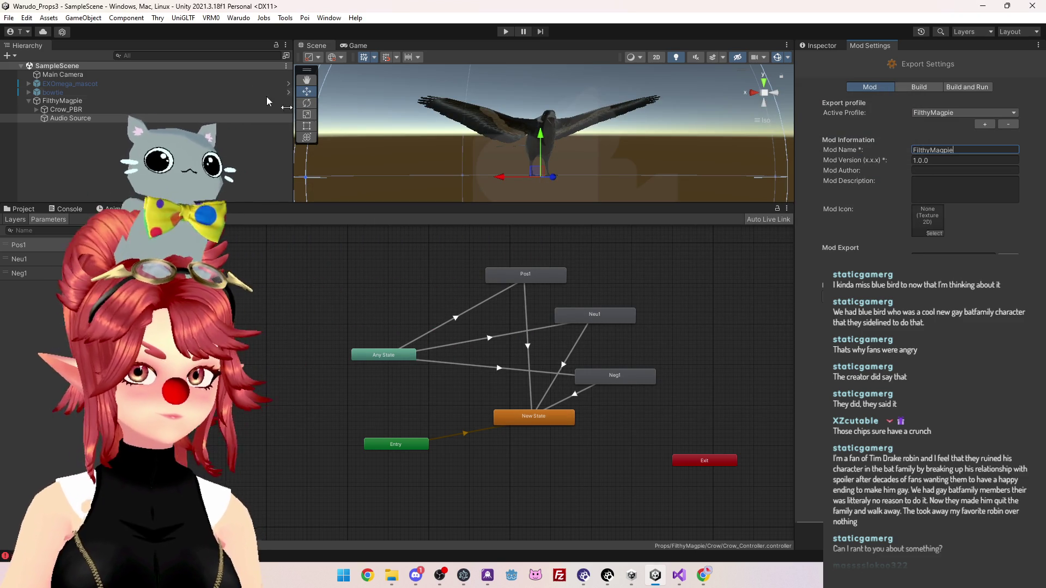
Run Warudo > Build Mod, confirm FilthyMagpie.warudo (46,211 KB) in Props, then switch to Warudo Editor
{"action": "left_click", "coordinate": [238, 17]}
{"action": "left_click", "coordinate": [265, 91]}
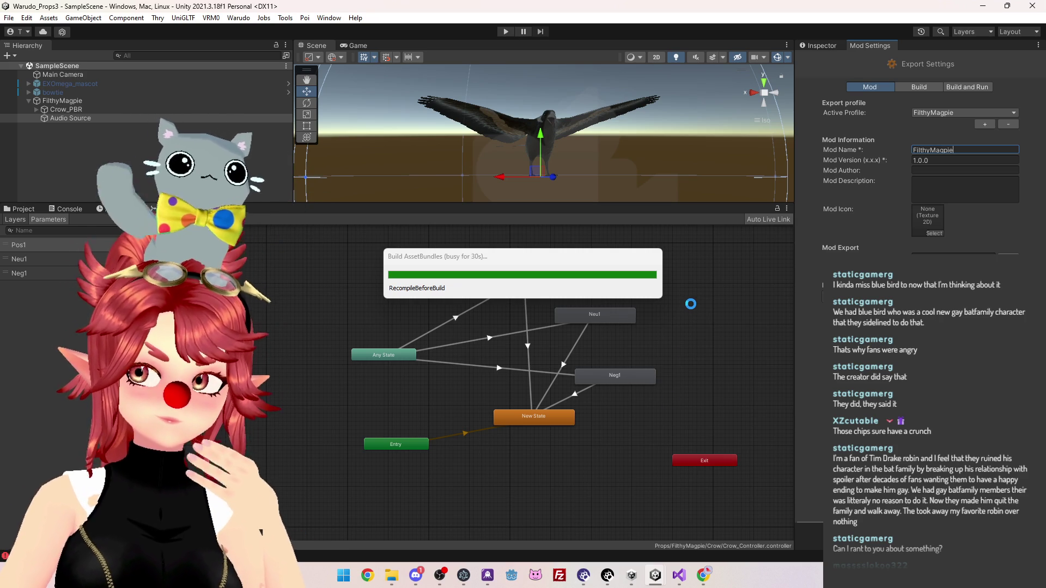
{"action": "mouse_move", "coordinate": [655, 575]}
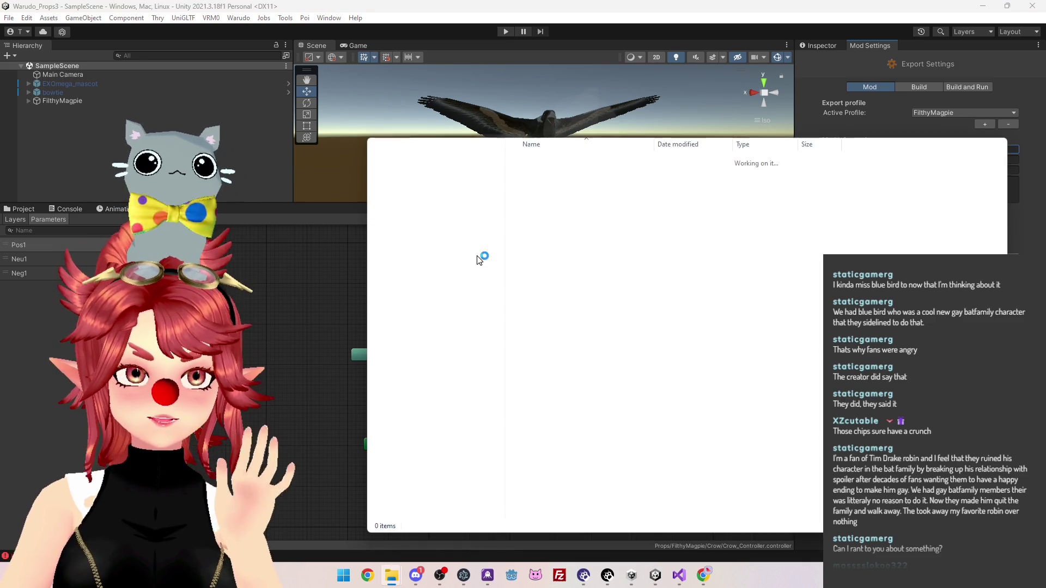
{"action": "left_click_drag", "start_coordinate": [750, 142], "coordinate": [613, 117]}
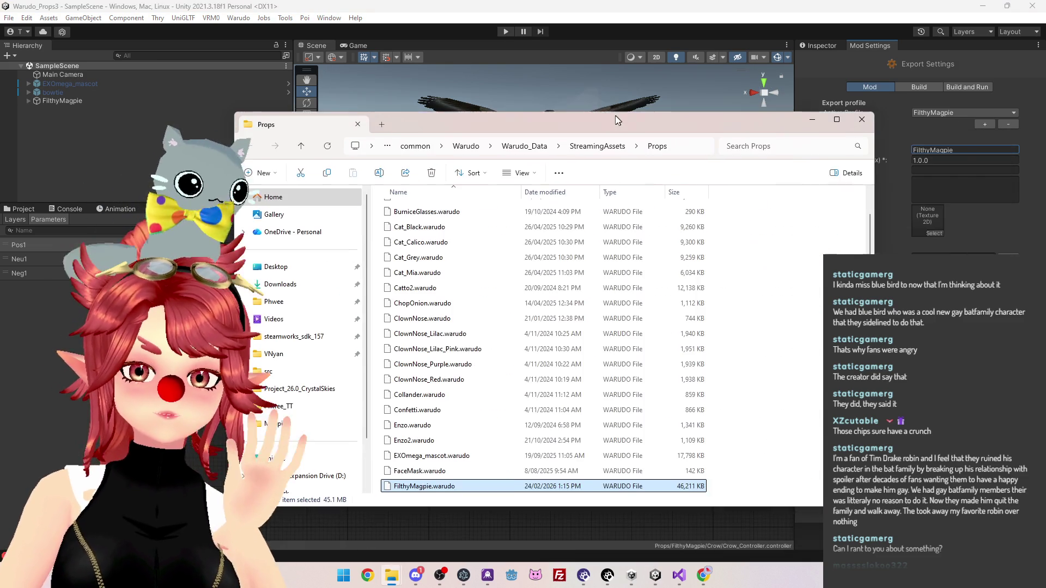
{"action": "left_click", "coordinate": [605, 580]}
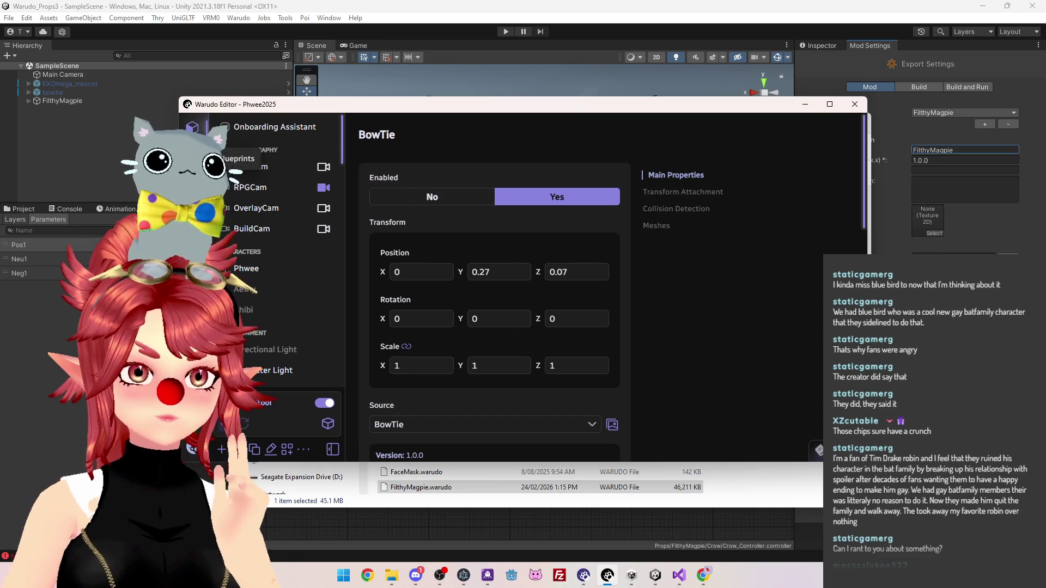
Add a new Prop asset whose Source is the FilthyMagpie mod
{"action": "left_click", "coordinate": [223, 450]}
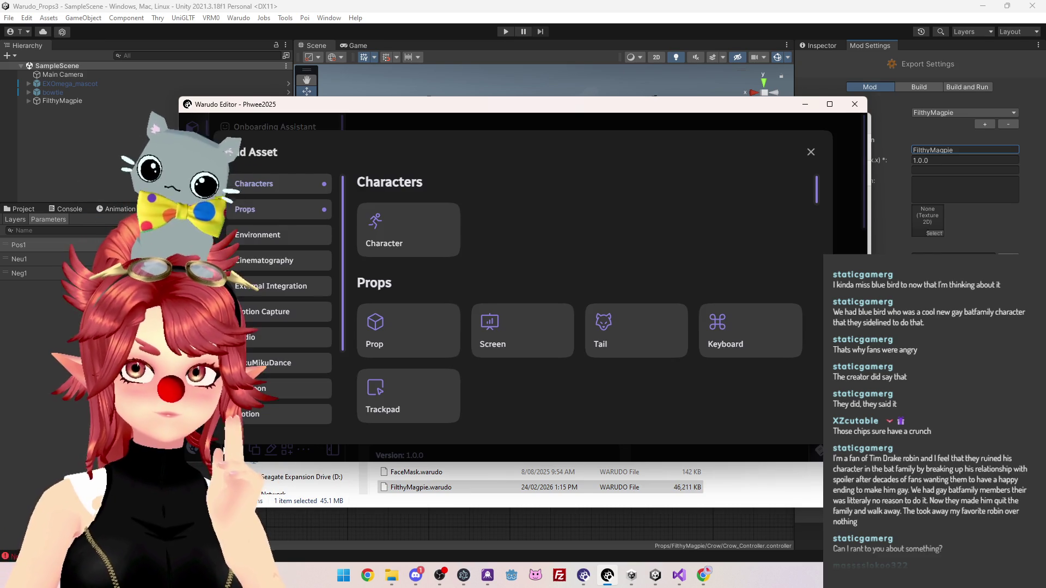
{"action": "left_click", "coordinate": [392, 330]}
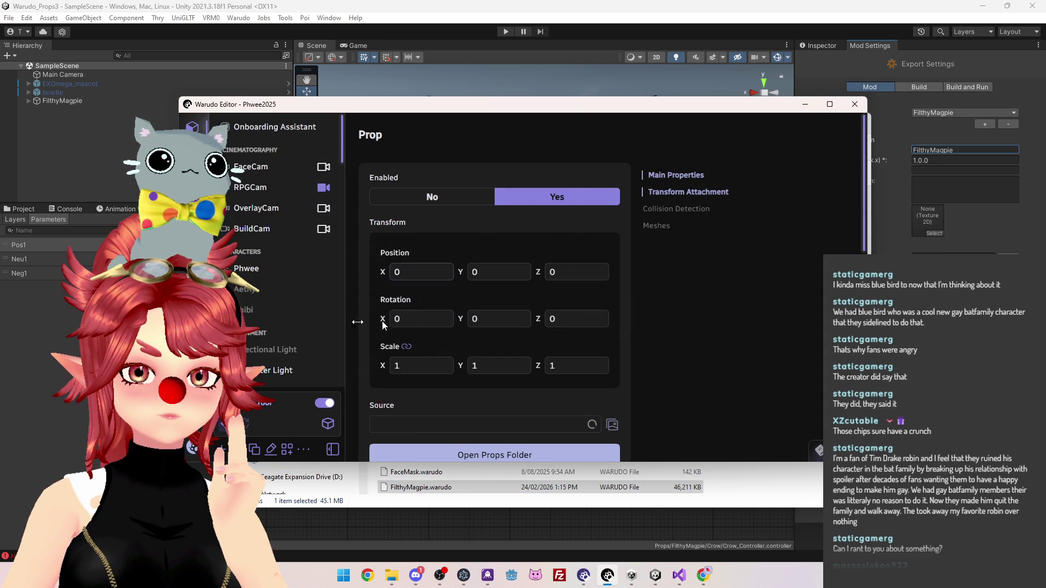
{"action": "scroll", "coordinate": [278, 325], "scroll_direction": "down", "scroll_amount": 3}
{"action": "scroll", "coordinate": [277, 343], "scroll_direction": "down", "scroll_amount": 5}
{"action": "scroll", "coordinate": [275, 326], "scroll_direction": "up", "scroll_amount": 5}
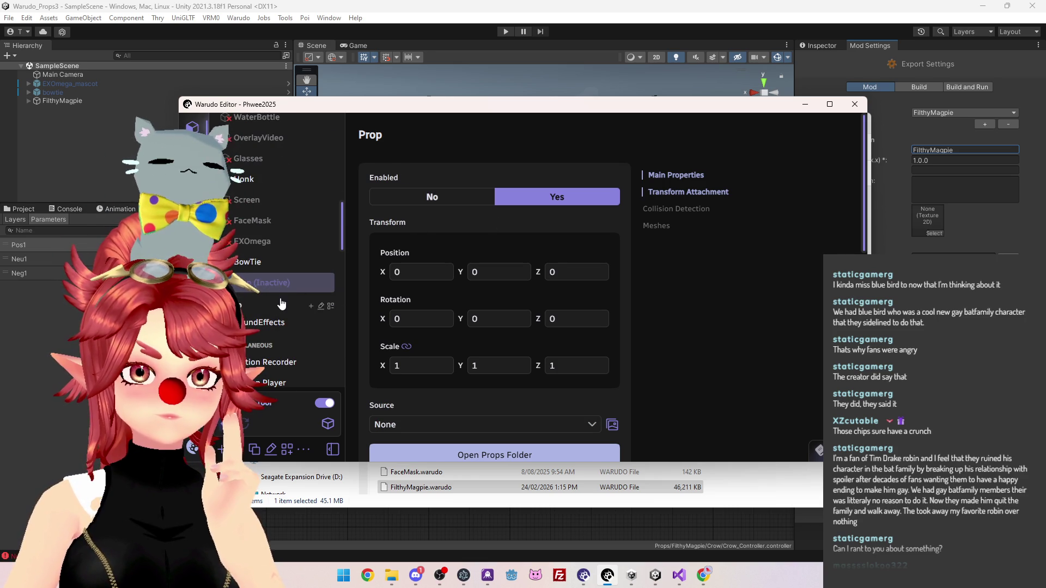
{"action": "left_click", "coordinate": [510, 424]}
{"action": "scroll", "coordinate": [415, 335], "scroll_direction": "down", "scroll_amount": 5}
{"action": "left_click", "coordinate": [403, 305]}
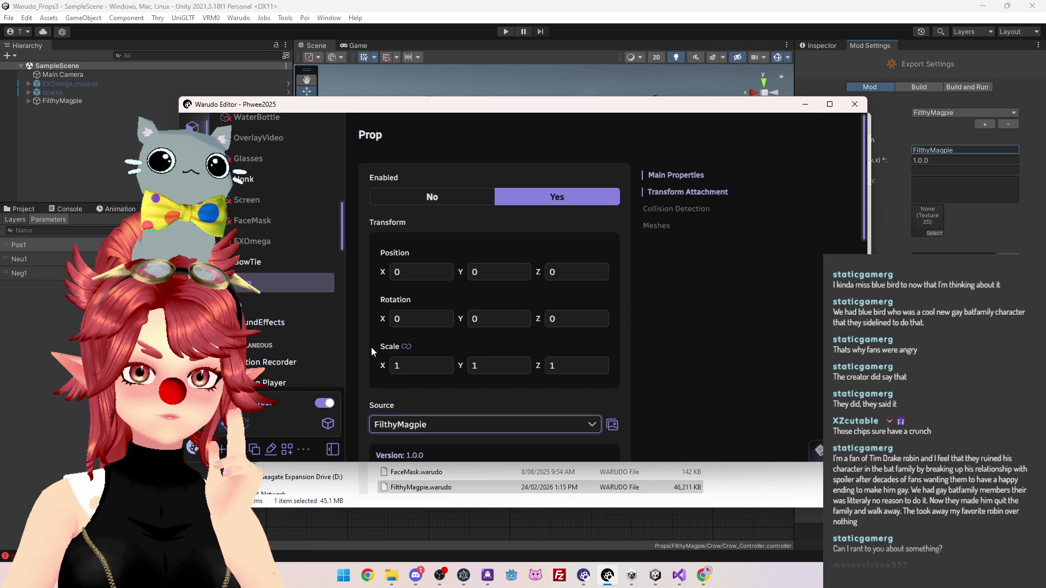
Rename the new prop to FilthyMagpie and go to the Blueprints view
{"action": "left_click", "coordinate": [273, 451]}
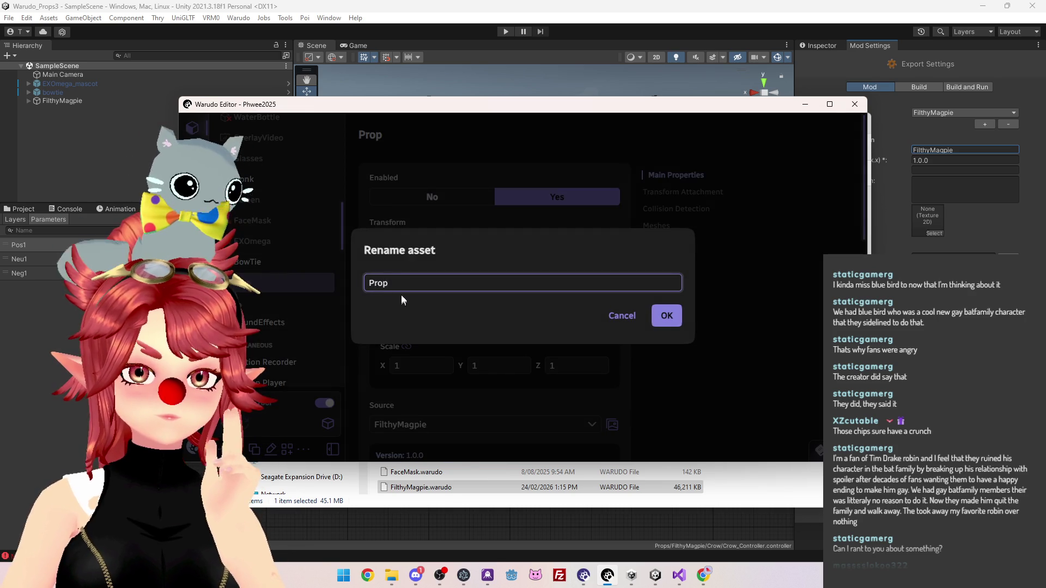
{"action": "type", "text": "Filthy"}
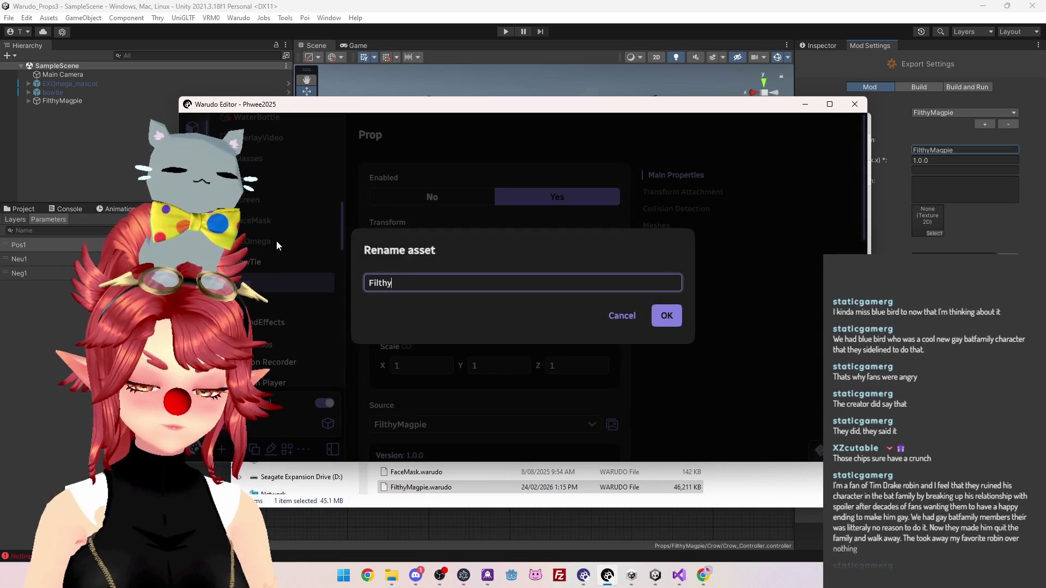
{"action": "type", "text": "Magpie"}
{"action": "key", "text": "Return"}
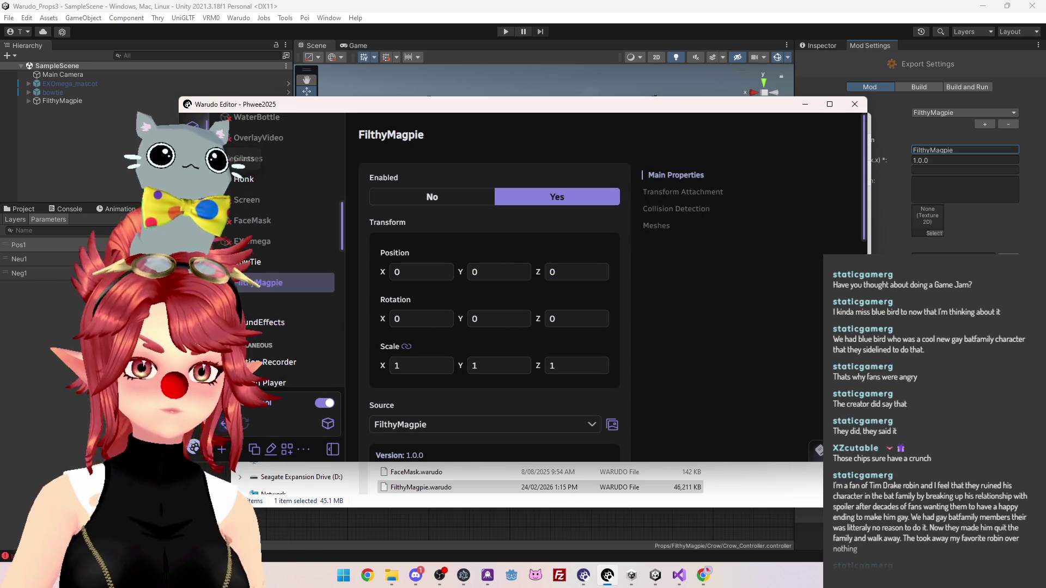
{"action": "left_click", "coordinate": [193, 158]}
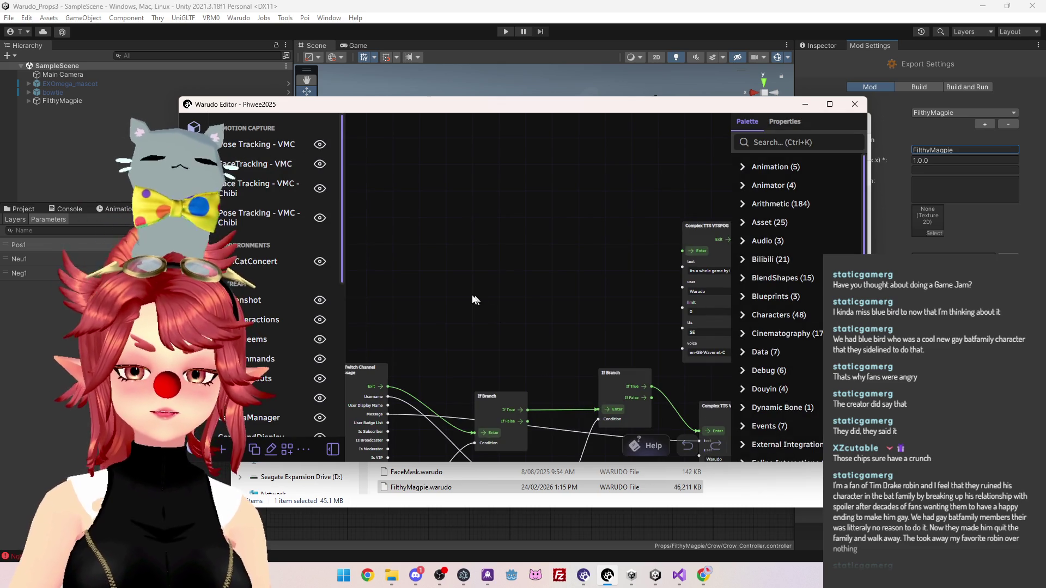
Pan the blueprint graph and maximize the Warudo Editor window
{"action": "scroll", "coordinate": [512, 297], "scroll_direction": "down", "scroll_amount": 2}
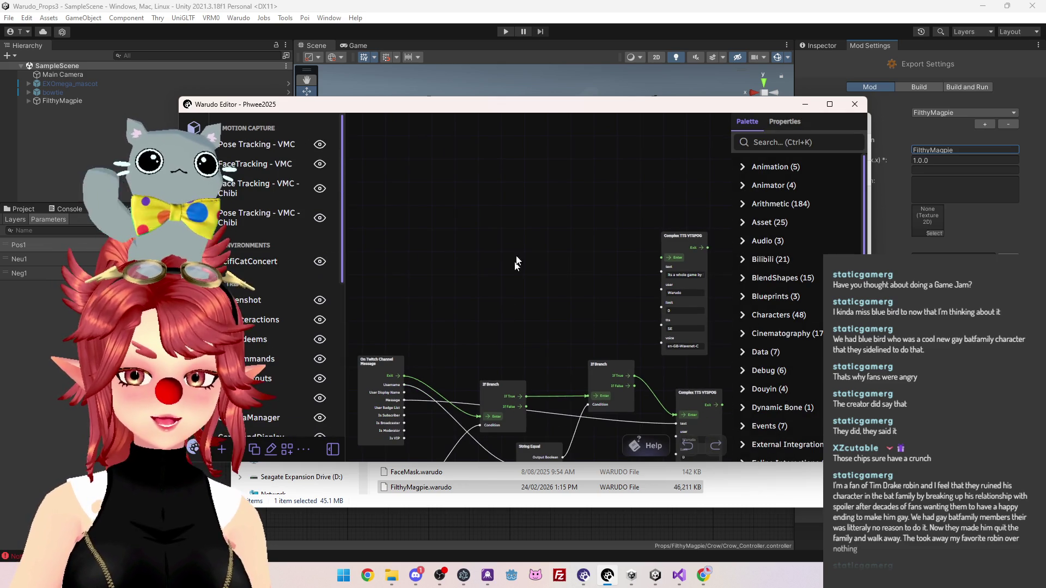
{"action": "left_click_drag", "start_coordinate": [513, 294], "coordinate": [513, 176]}
{"action": "scroll", "coordinate": [494, 213], "scroll_direction": "down", "scroll_amount": 5}
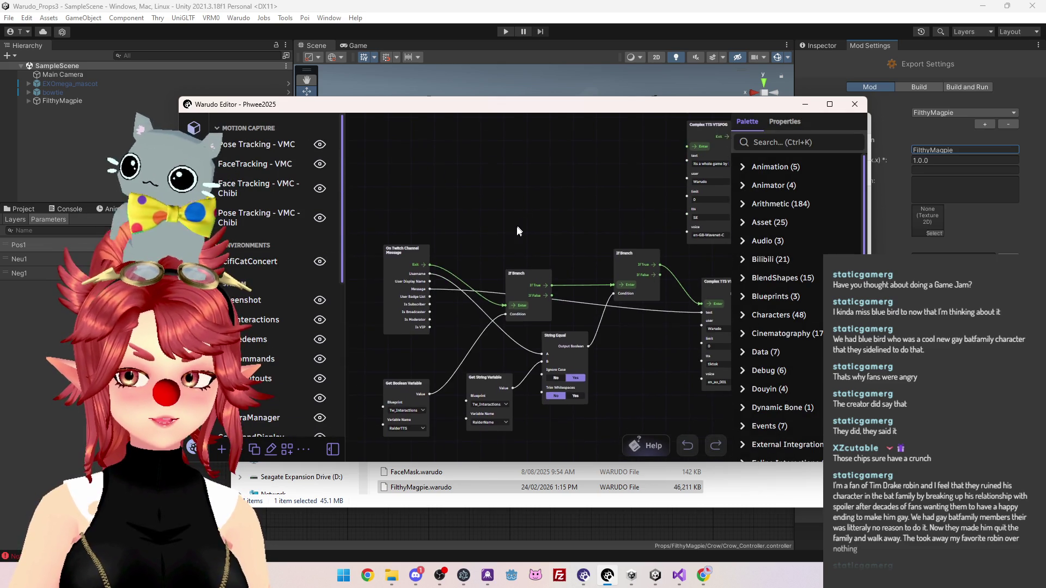
{"action": "scroll", "coordinate": [509, 231], "scroll_direction": "down", "scroll_amount": 3}
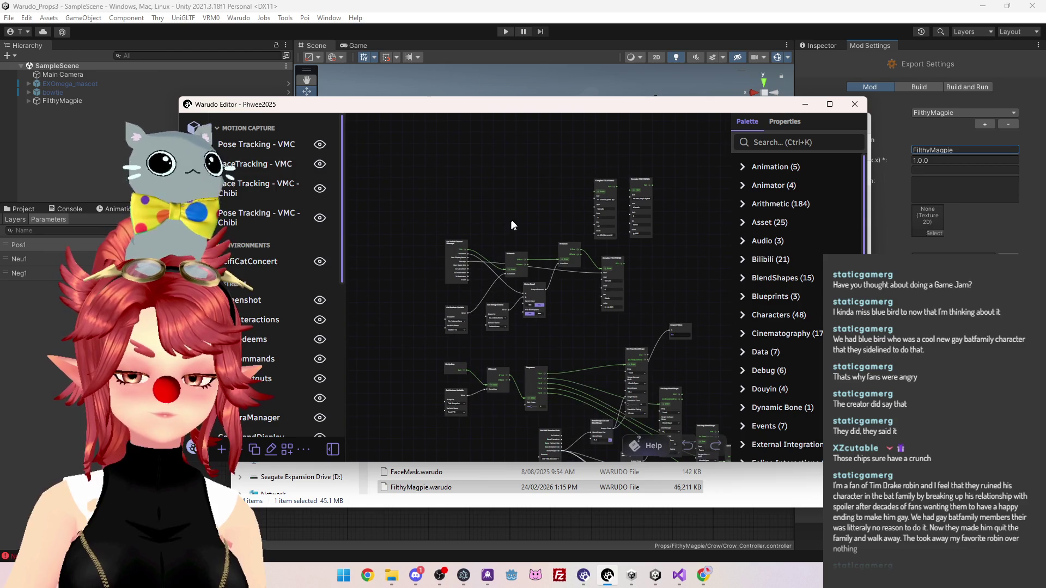
{"action": "mouse_move", "coordinate": [516, 180]}
{"action": "left_mouse_down"}
{"action": "mouse_move", "coordinate": [469, 166]}
{"action": "mouse_move", "coordinate": [521, 192]}
{"action": "mouse_move", "coordinate": [546, 223]}
{"action": "left_mouse_up"}
{"action": "left_click", "coordinate": [830, 104]}
Zoom and pan around the graph of Twitch messages feeding Complex TTS and Set Prop BlendShape nodes
{"action": "scroll", "coordinate": [545, 218], "scroll_direction": "up", "scroll_amount": 1}
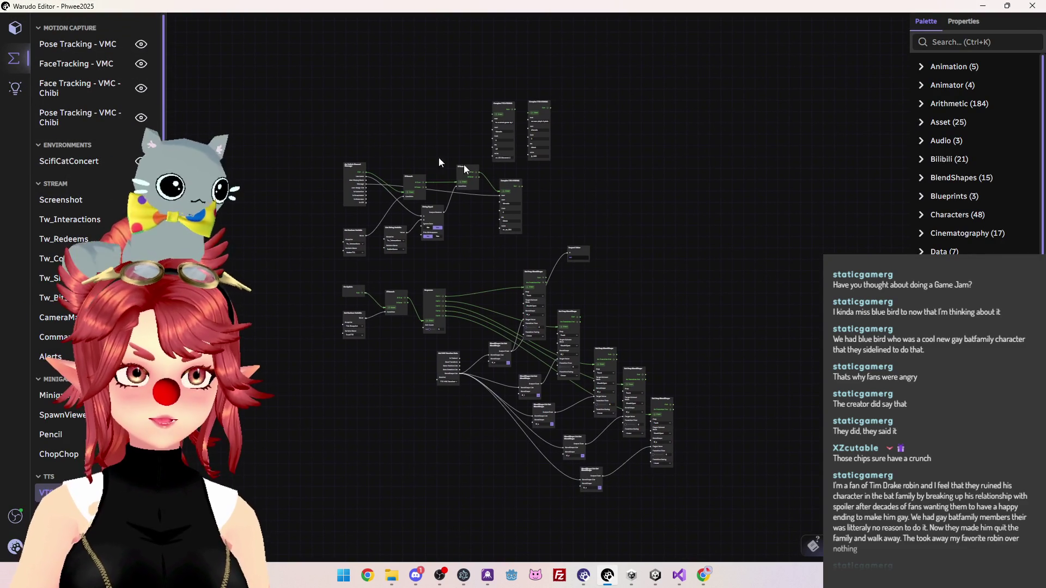
{"action": "scroll", "coordinate": [333, 135], "scroll_direction": "up", "scroll_amount": 2}
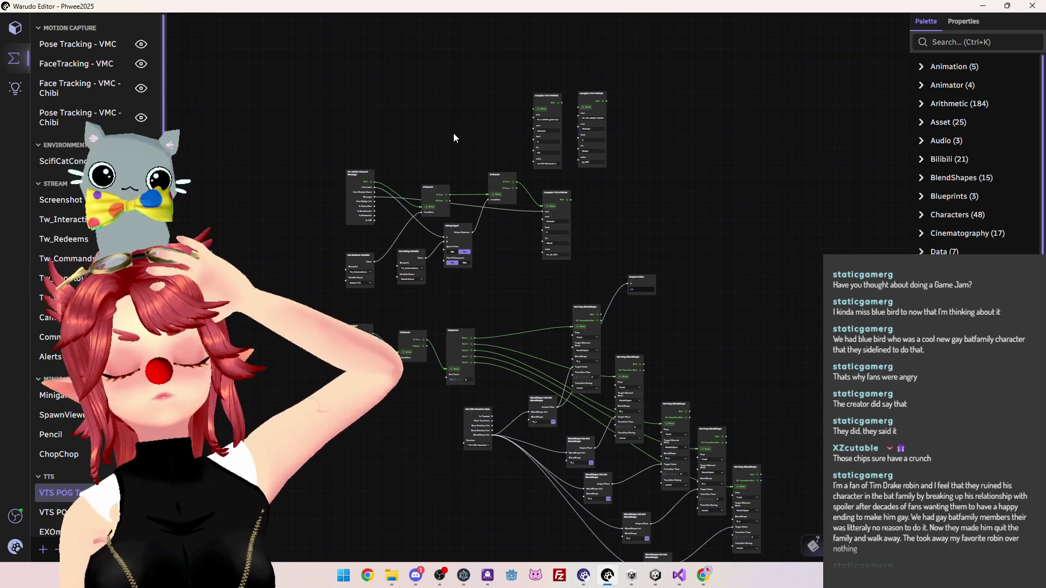
{"action": "scroll", "coordinate": [444, 140], "scroll_direction": "up", "scroll_amount": 1}
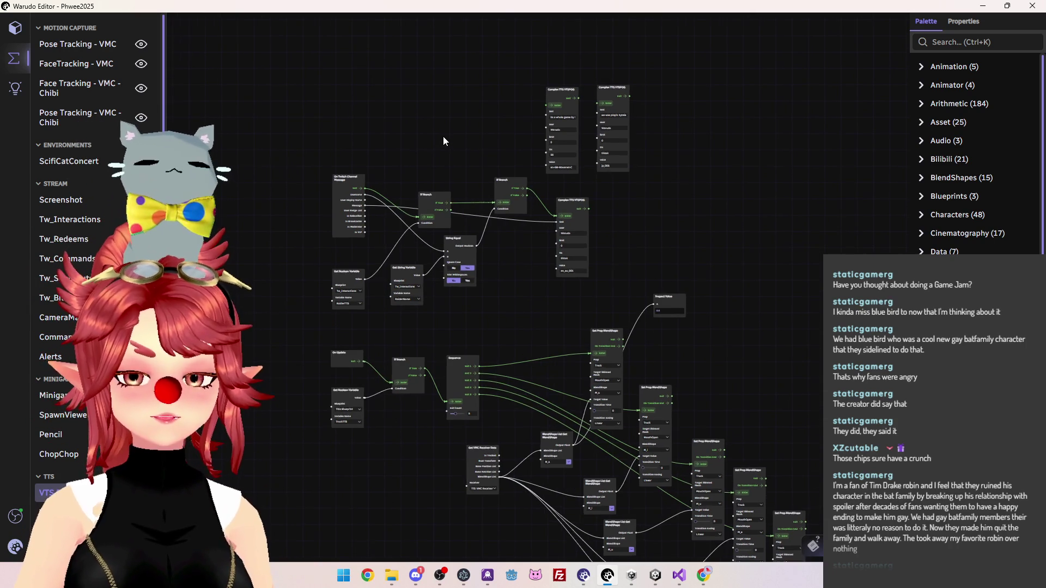
{"action": "scroll", "coordinate": [443, 136], "scroll_direction": "up", "scroll_amount": 1}
{"action": "scroll", "coordinate": [449, 130], "scroll_direction": "up", "scroll_amount": 1}
{"action": "mouse_move", "coordinate": [450, 125]}
{"action": "left_mouse_down"}
{"action": "mouse_move", "coordinate": [461, 120]}
{"action": "mouse_move", "coordinate": [447, 96]}
{"action": "left_mouse_up"}
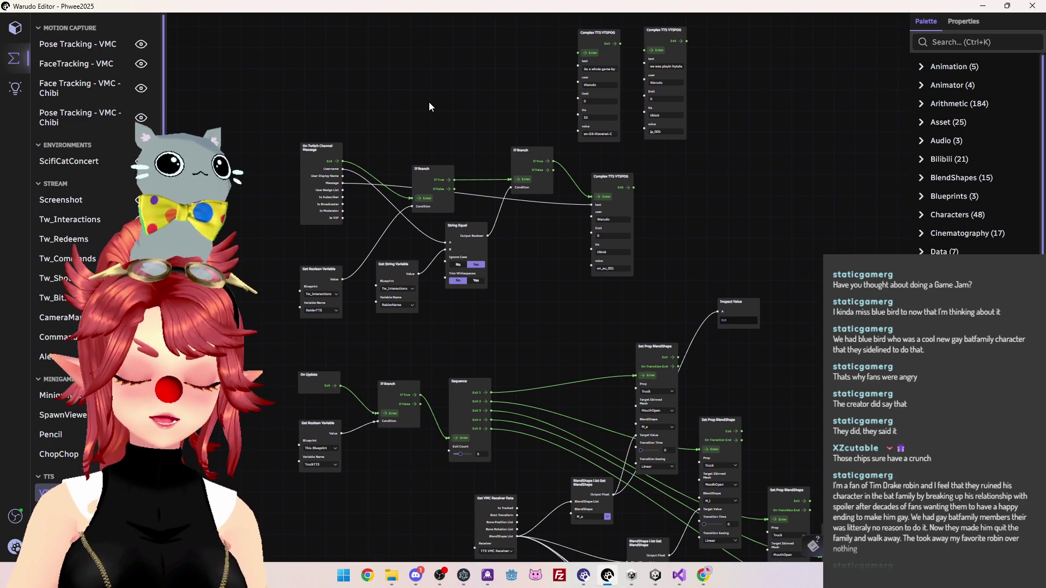
{"action": "mouse_move", "coordinate": [429, 104]}
{"action": "left_mouse_down"}
{"action": "mouse_move", "coordinate": [478, 165]}
{"action": "mouse_move", "coordinate": [462, 126]}
{"action": "left_mouse_up"}
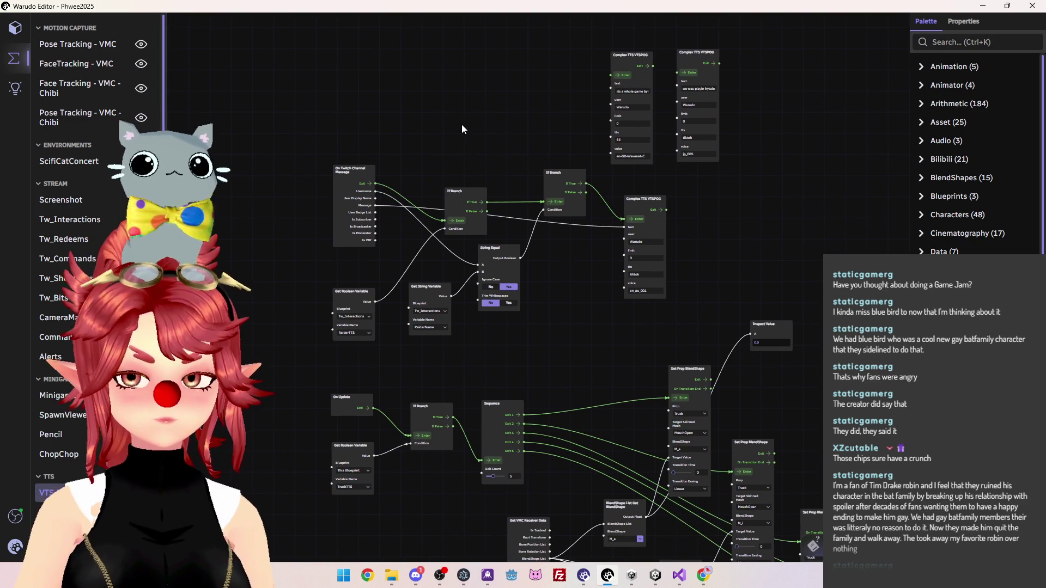
{"action": "left_click_drag", "start_coordinate": [462, 124], "coordinate": [466, 125]}
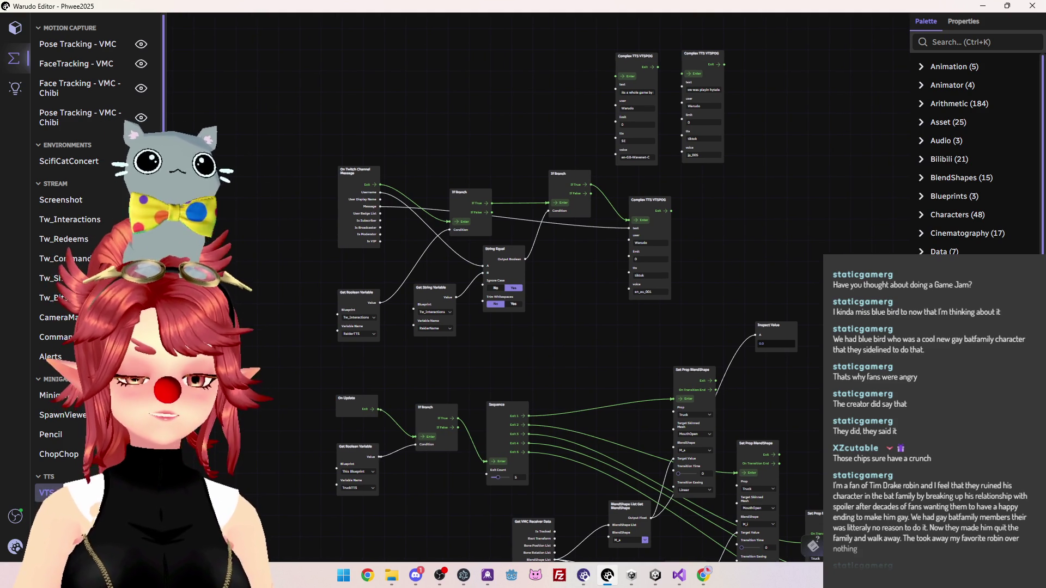
{"action": "scroll", "coordinate": [98, 125], "scroll_direction": "down", "scroll_amount": 3}
{"action": "scroll", "coordinate": [98, 126], "scroll_direction": "up", "scroll_amount": 3}
{"action": "scroll", "coordinate": [98, 131], "scroll_direction": "down", "scroll_amount": 3}
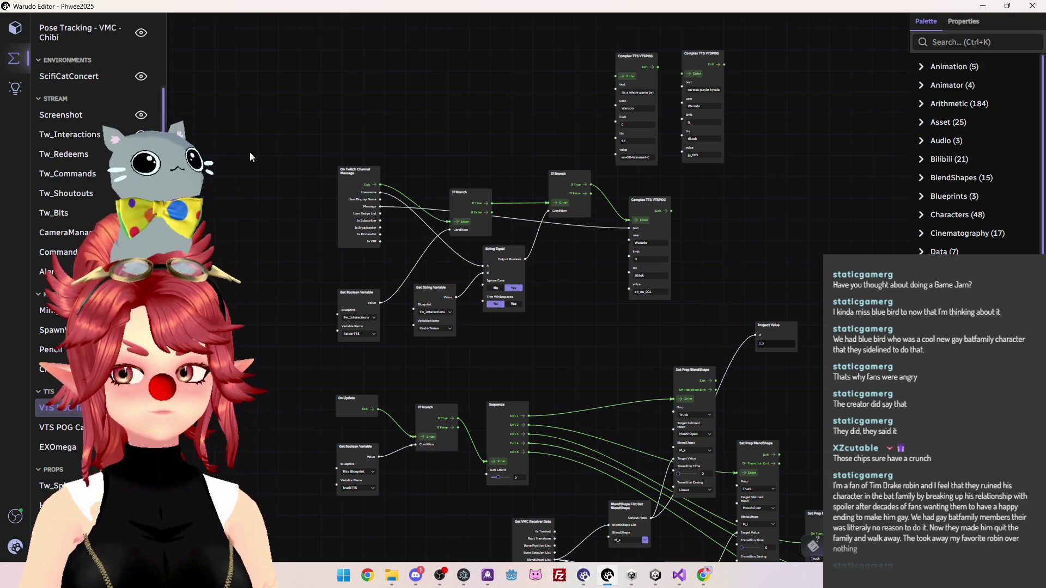
{"action": "scroll", "coordinate": [308, 275], "scroll_direction": "down", "scroll_amount": 2}
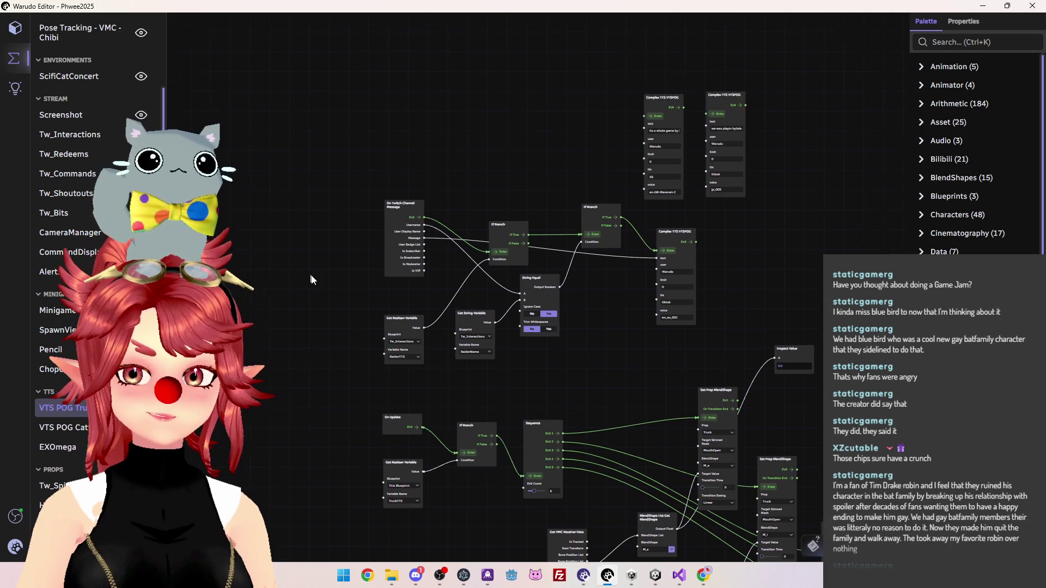
{"action": "left_click_drag", "start_coordinate": [308, 275], "coordinate": [341, 327]}
{"action": "scroll", "coordinate": [98, 82], "scroll_direction": "up", "scroll_amount": 3}
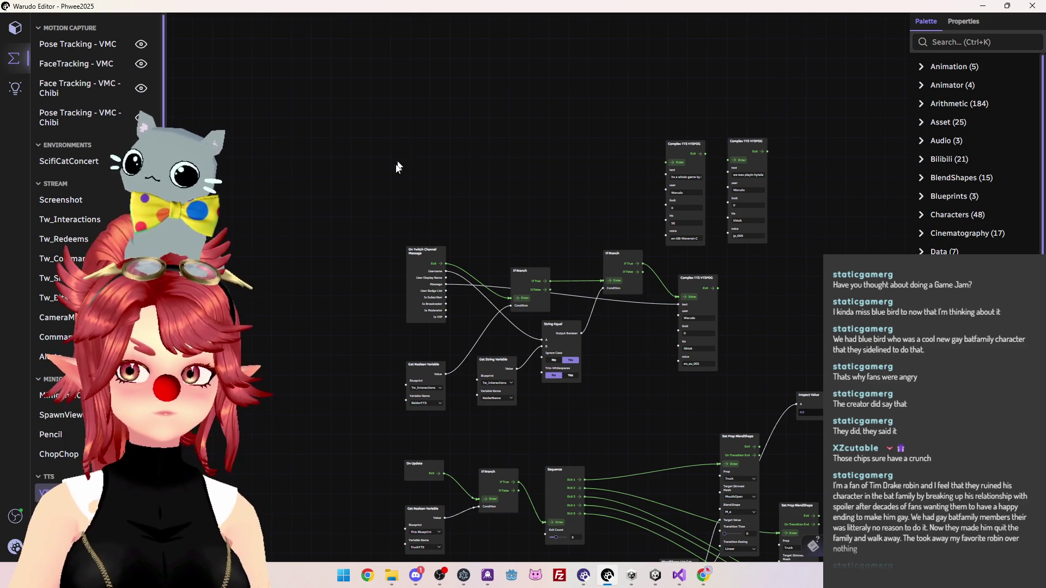
{"action": "mouse_move", "coordinate": [544, 174]}
{"action": "left_mouse_down"}
{"action": "mouse_move", "coordinate": [387, 169]}
{"action": "mouse_move", "coordinate": [428, 267]}
{"action": "left_mouse_up"}
{"action": "scroll", "coordinate": [420, 252], "scroll_direction": "up", "scroll_amount": 1}
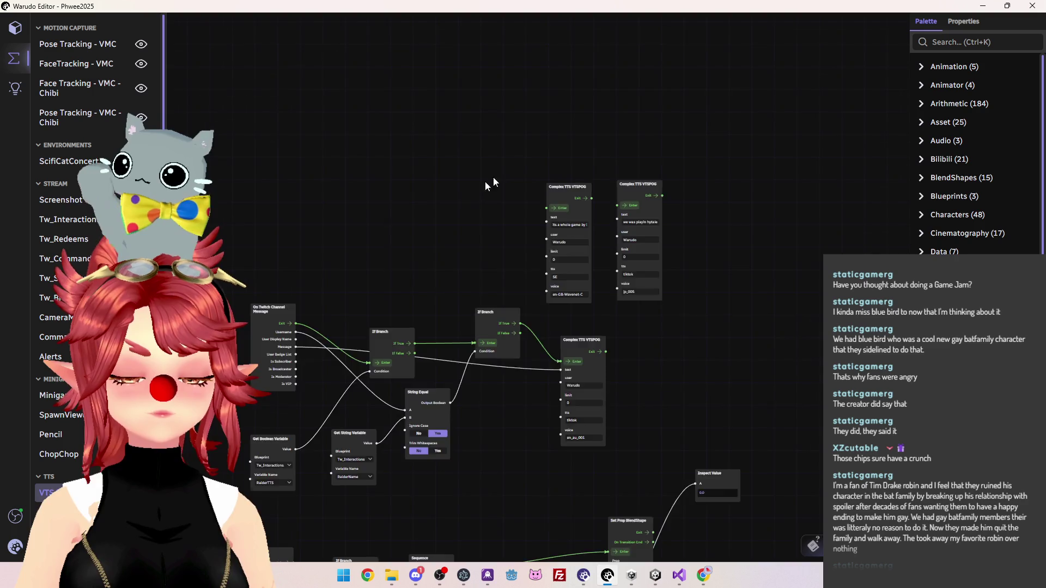
{"action": "left_click_drag", "start_coordinate": [470, 190], "coordinate": [563, 145]}
{"action": "mouse_move", "coordinate": [406, 155]}
{"action": "left_mouse_down"}
{"action": "mouse_move", "coordinate": [416, 142]}
{"action": "mouse_move", "coordinate": [395, 198]}
{"action": "left_mouse_up"}
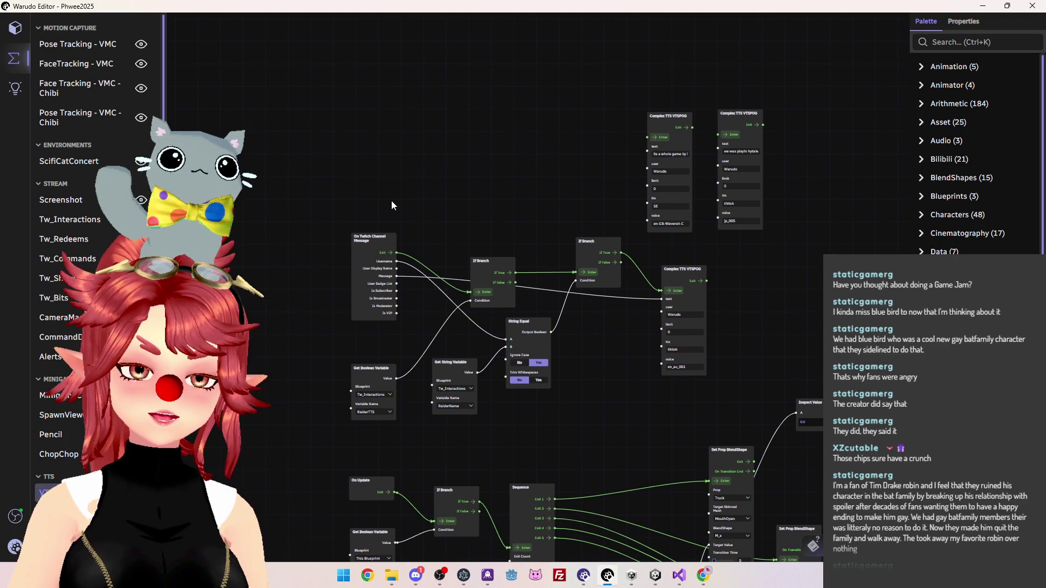